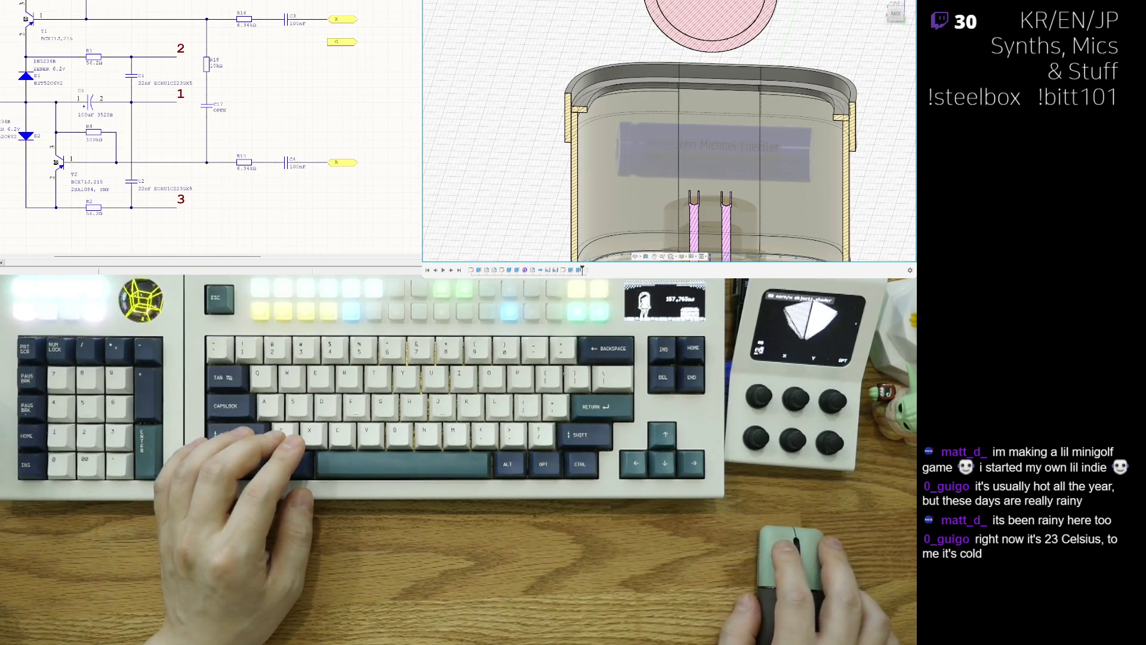
# Orbit to a side view and toggle body visibility to inspect the lid and section body.
pyautogui.keyDown('shift'); pyautogui.moveTo(627, 134); pyautogui.dragTo(467, 127, button='middle'); pyautogui.keyUp('shift')
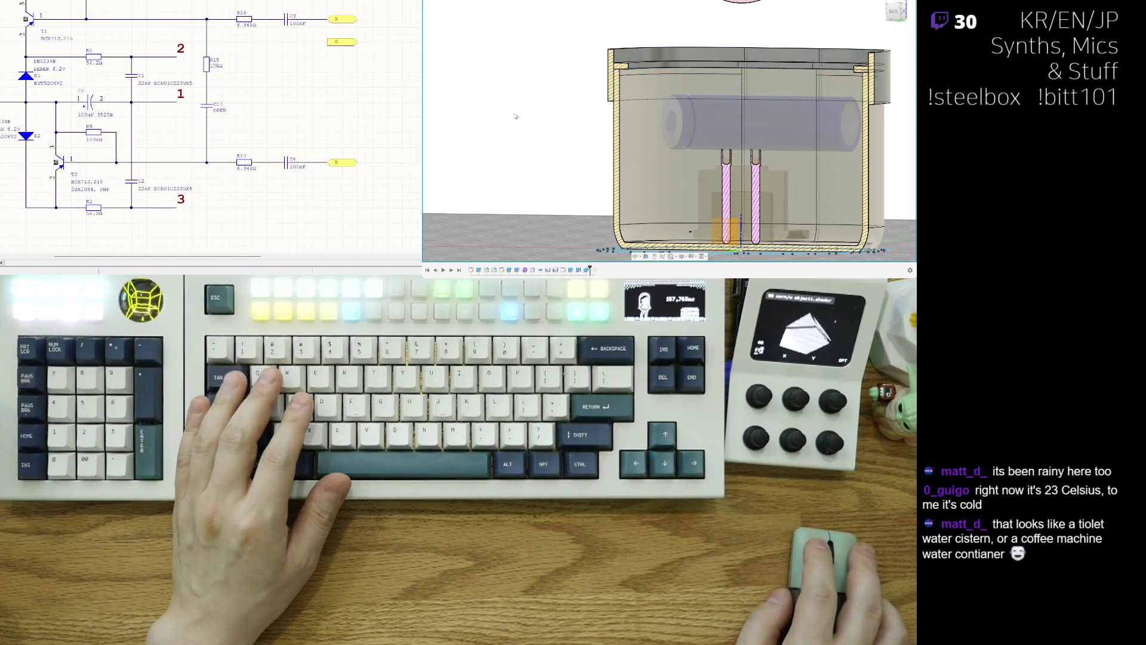
pyautogui.press('v')
pyautogui.press('v')
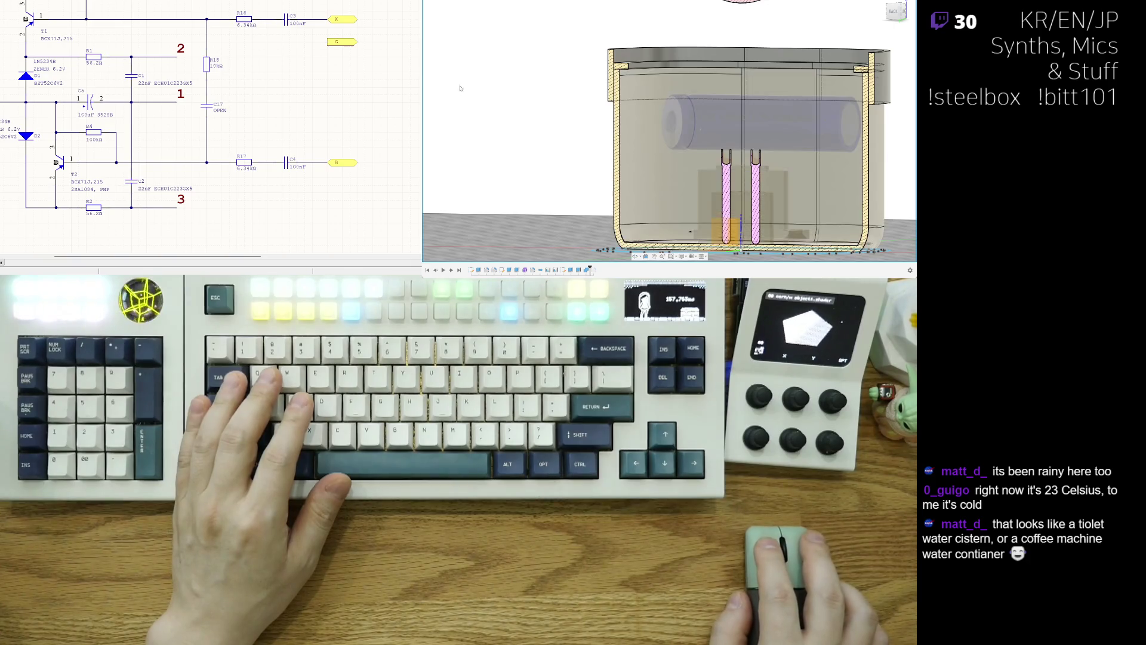
pyautogui.press('v')
pyautogui.press('v')
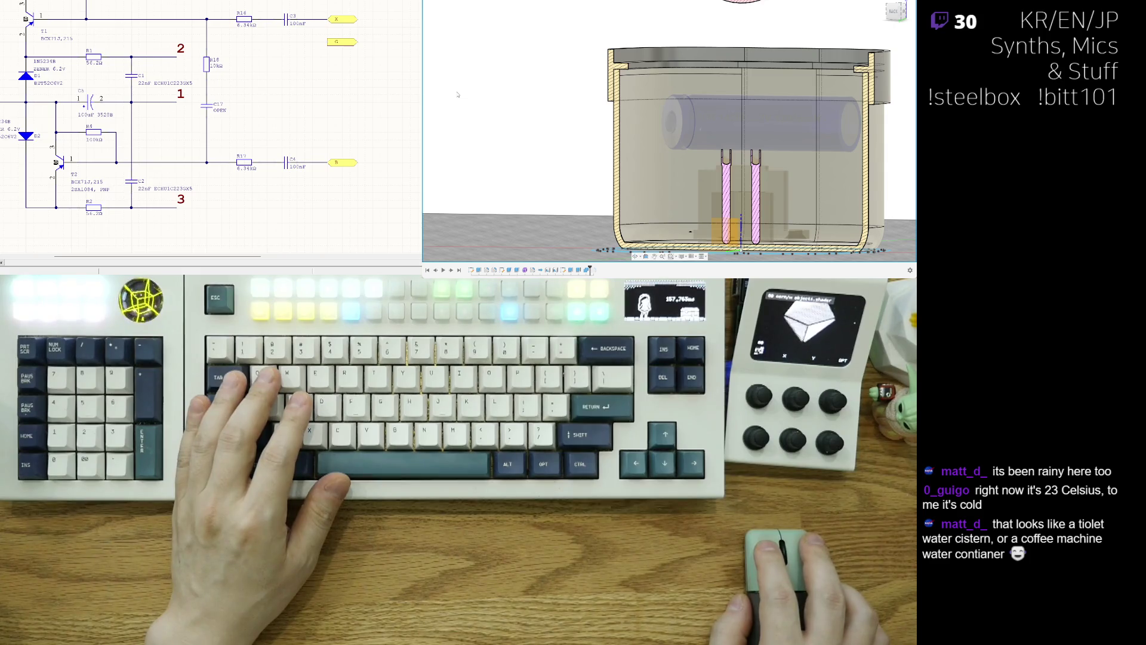
pyautogui.press('v')
pyautogui.press('v')
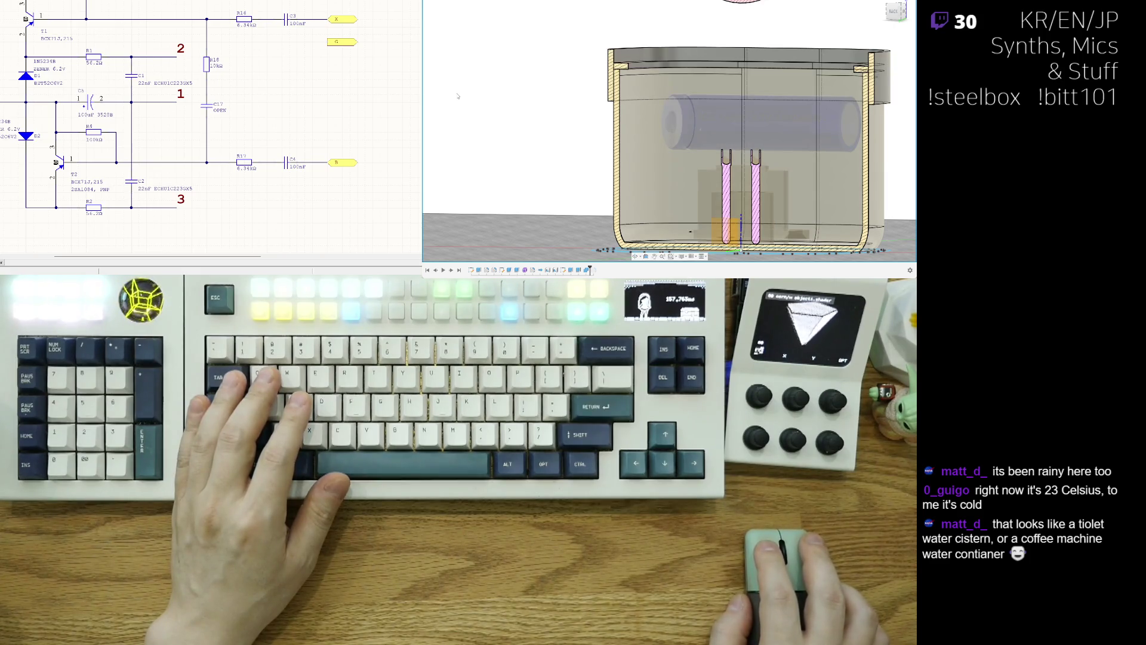
pyautogui.press('v')
pyautogui.press('v')
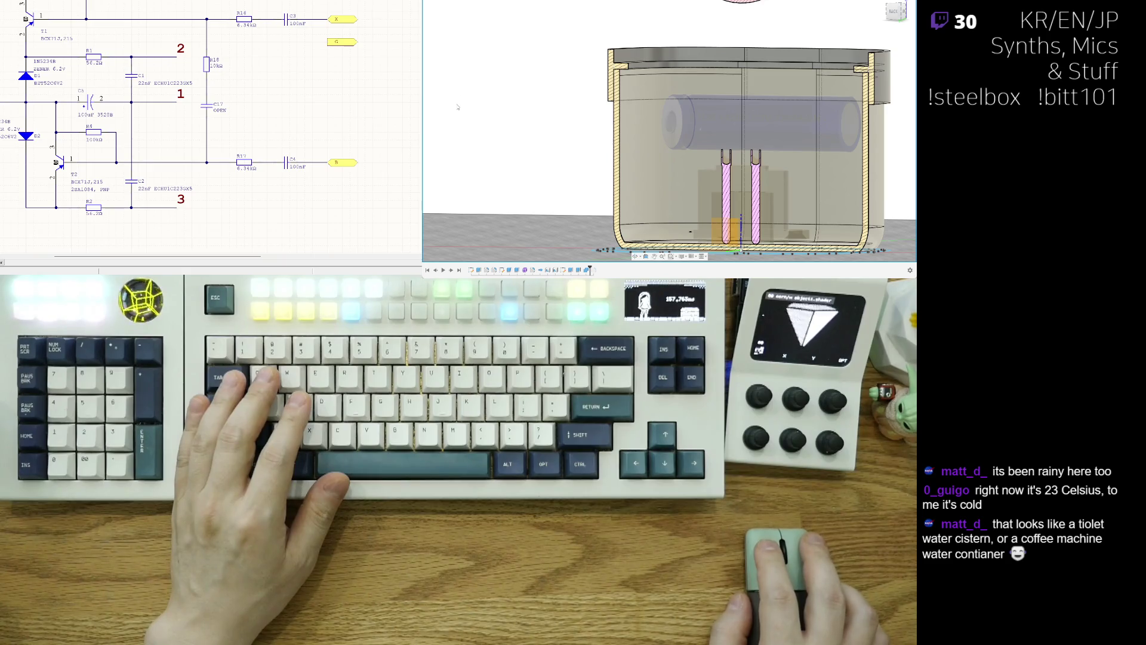
pyautogui.press('v')
pyautogui.press('v')
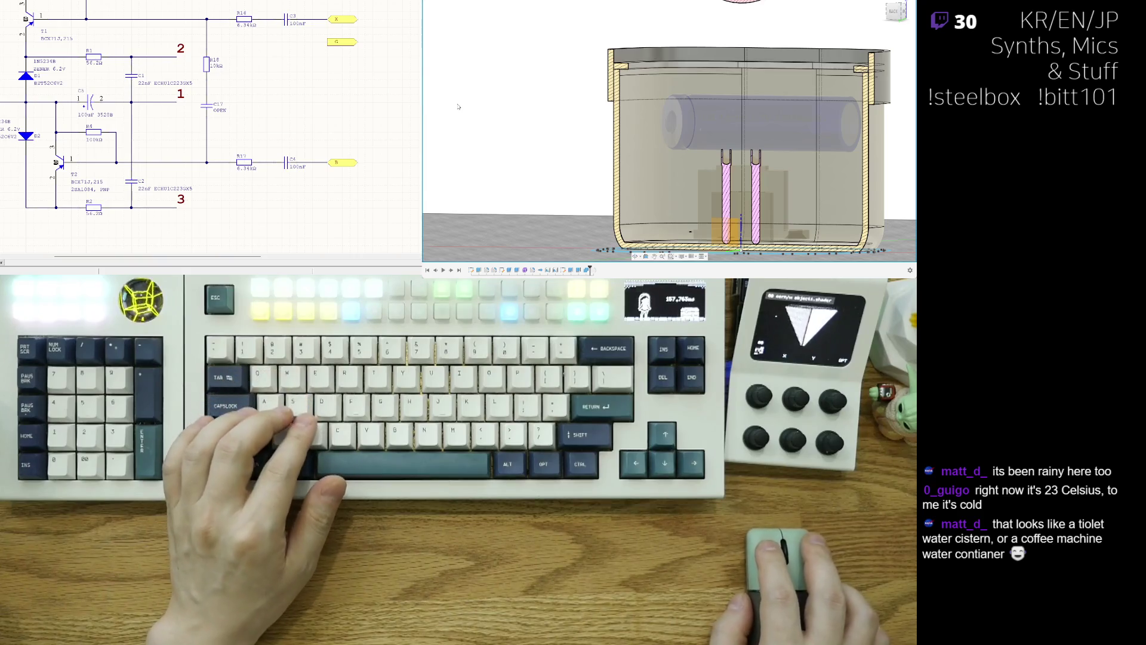
pyautogui.scroll(3, 575, 108)
pyautogui.scroll(2, 575, 107)
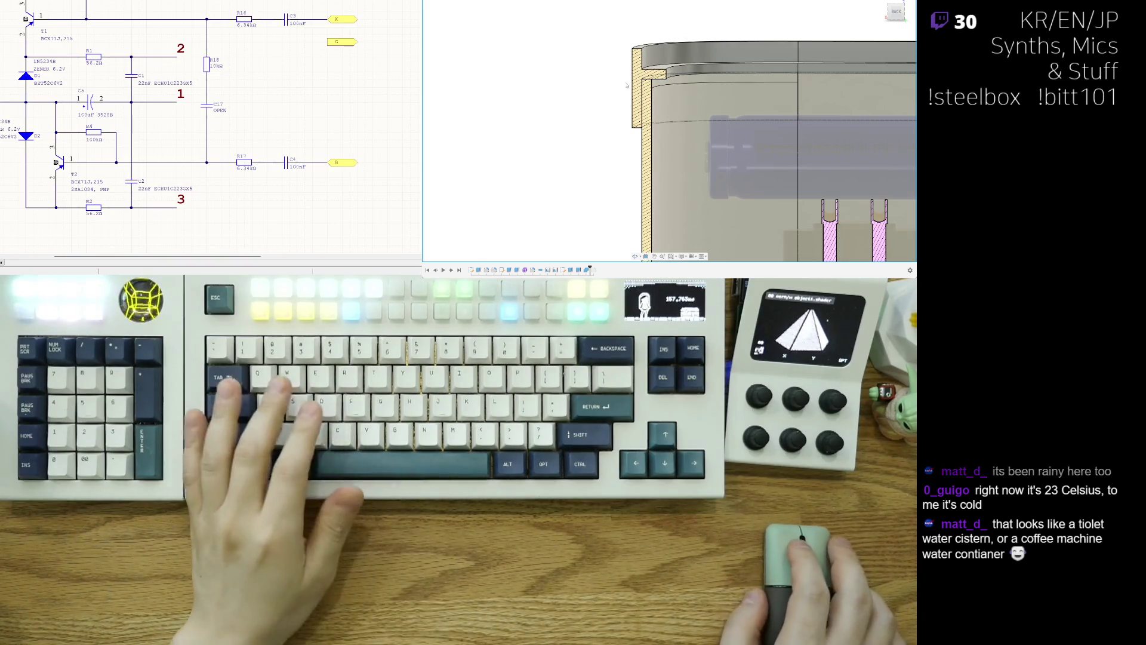
# Preview an extrude on the cap's lower face from several angles, then cancel it.
pyautogui.keyDown('shift'); pyautogui.moveTo(619, 76); pyautogui.dragTo(603, 139, button='middle'); pyautogui.keyUp('shift')
pyautogui.scroll(-2, 606, 148)
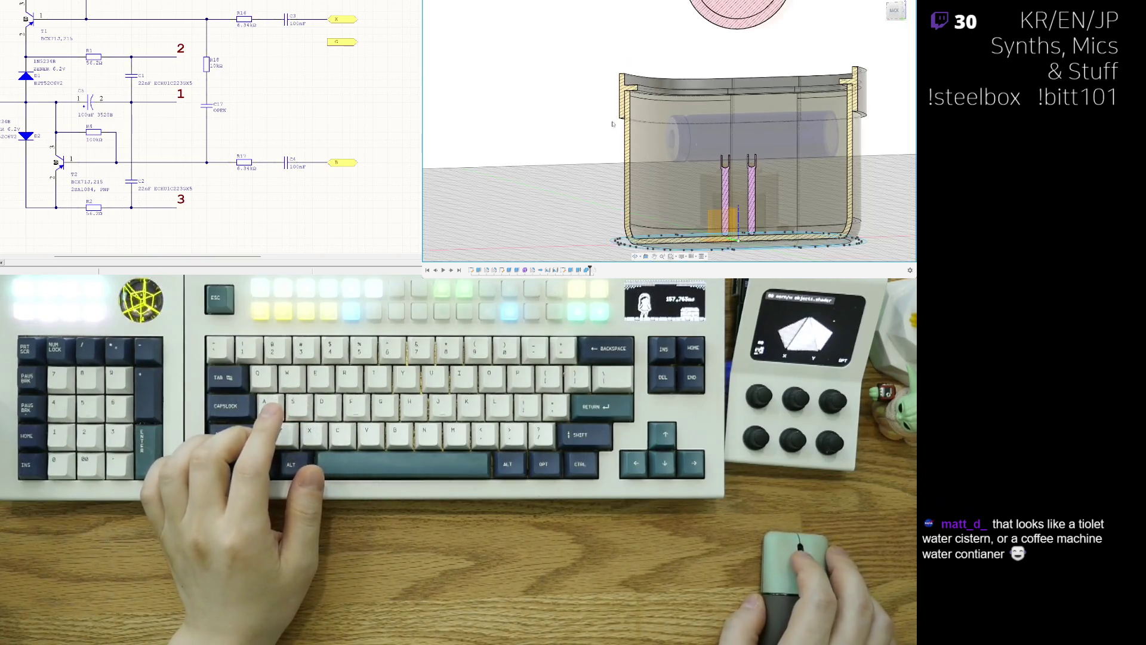
pyautogui.moveTo(617, 81)
pyautogui.keyDown('shift'); pyautogui.mouseDown(button='middle')
pyautogui.moveTo(866, 158)
pyautogui.moveTo(863, 197)
pyautogui.moveTo(842, 183)
pyautogui.mouseUp(button='middle'); pyautogui.keyUp('shift')
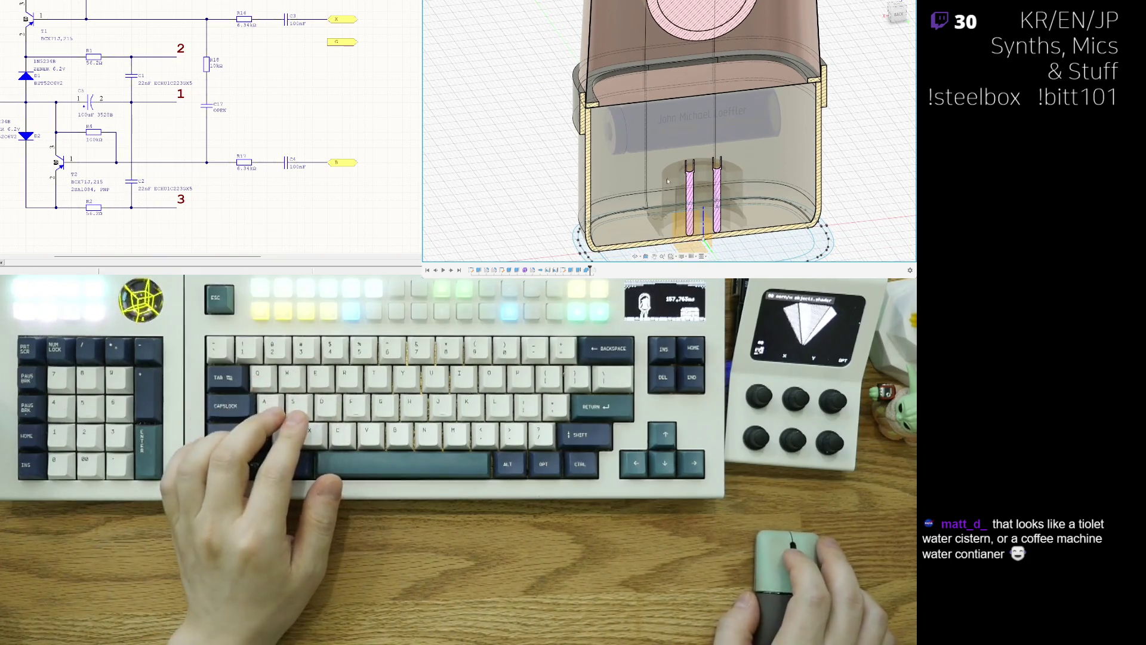
pyautogui.moveTo(539, 148)
pyautogui.keyDown('shift'); pyautogui.mouseDown(button='middle')
pyautogui.moveTo(732, 144)
pyautogui.moveTo(630, 106)
pyautogui.mouseUp(button='middle'); pyautogui.keyUp('shift')
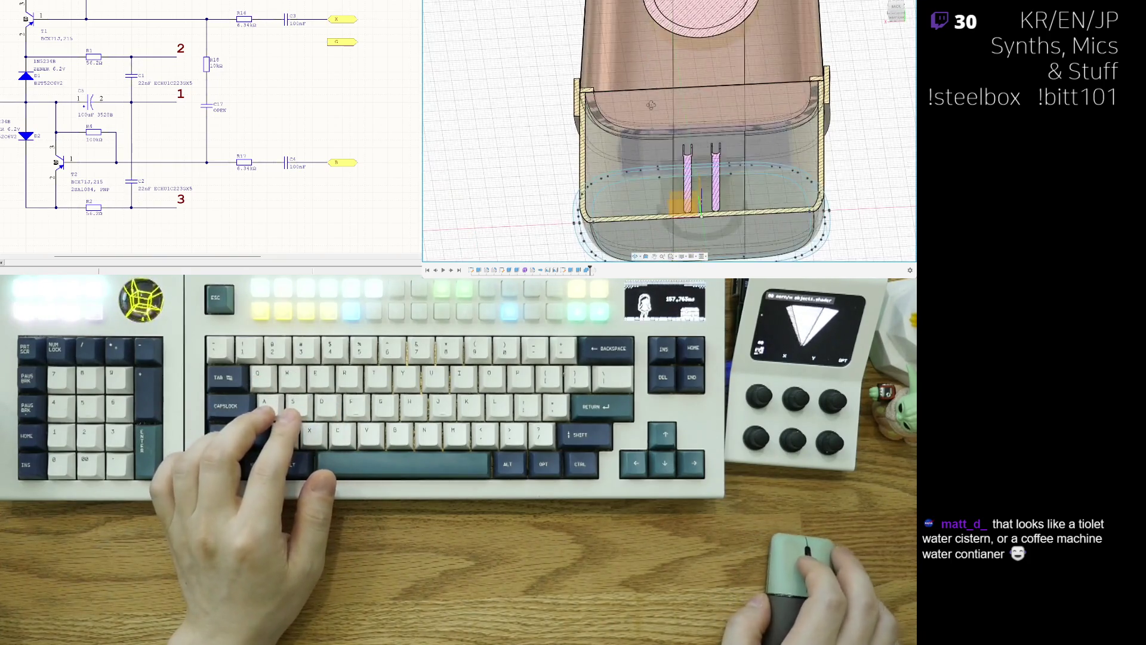
pyautogui.keyDown('shift'); pyautogui.moveTo(758, 105); pyautogui.dragTo(761, 146, button='middle'); pyautogui.keyUp('shift')
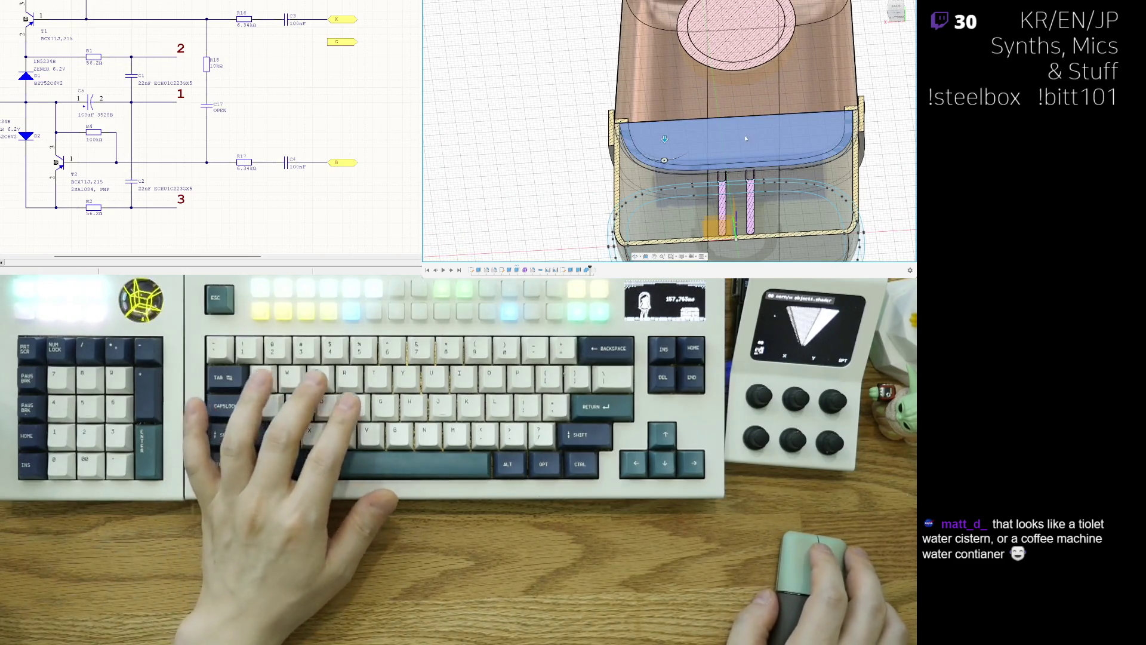
pyautogui.press('e')
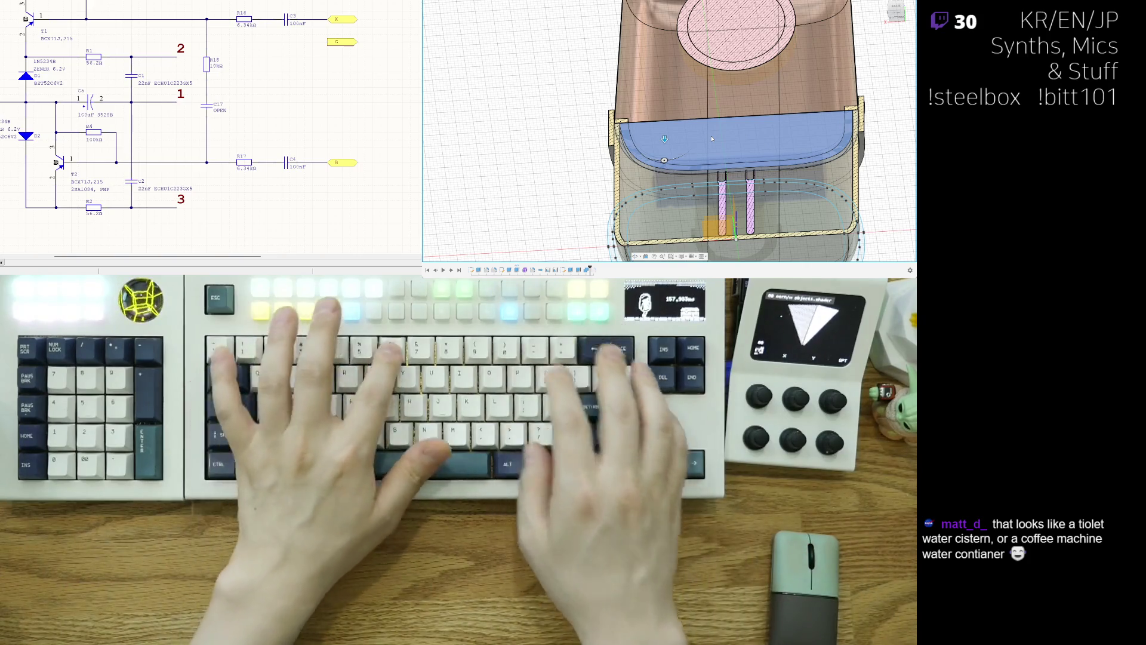
pyautogui.keyDown('shift'); pyautogui.moveTo(694, 122); pyautogui.dragTo(694, 157, button='middle'); pyautogui.keyUp('shift')
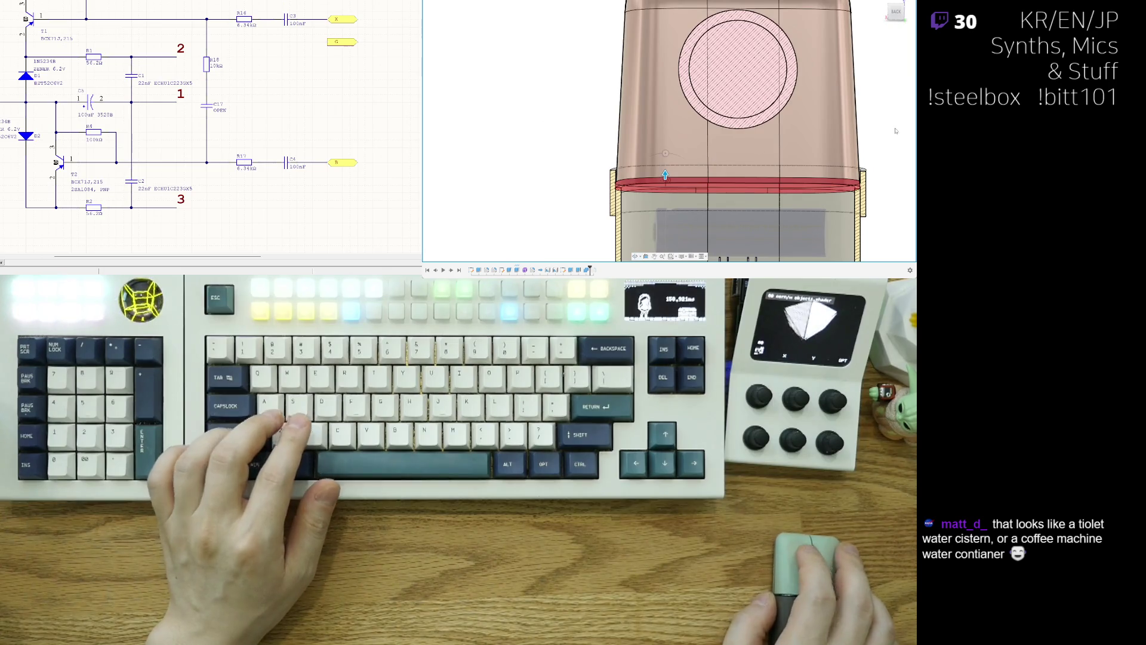
pyautogui.moveTo(874, 139)
pyautogui.keyDown('shift'); pyautogui.mouseDown(button='middle')
pyautogui.moveTo(888, 133)
pyautogui.moveTo(892, 30)
pyautogui.moveTo(668, 193)
pyautogui.mouseUp(button='middle'); pyautogui.keyUp('shift')
pyautogui.press('Return')
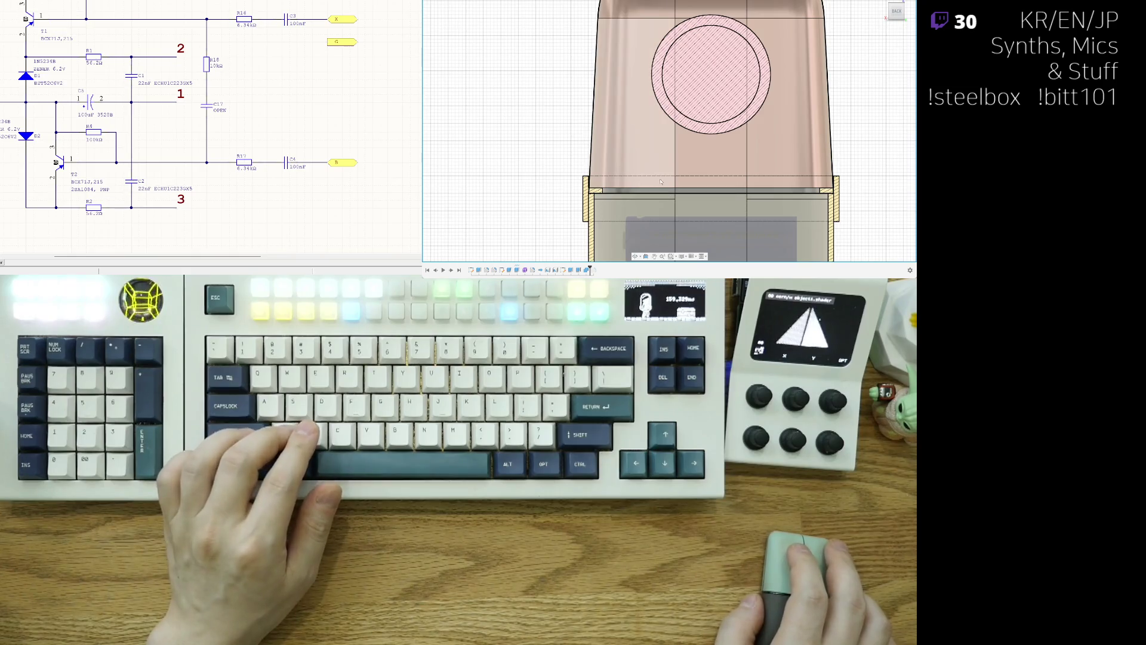
# Press Pull the cap's lower band face downward into a longer lip and confirm.
pyautogui.keyDown('shift'); pyautogui.moveTo(668, 193); pyautogui.dragTo(667, 185, button='middle'); pyautogui.keyUp('shift')
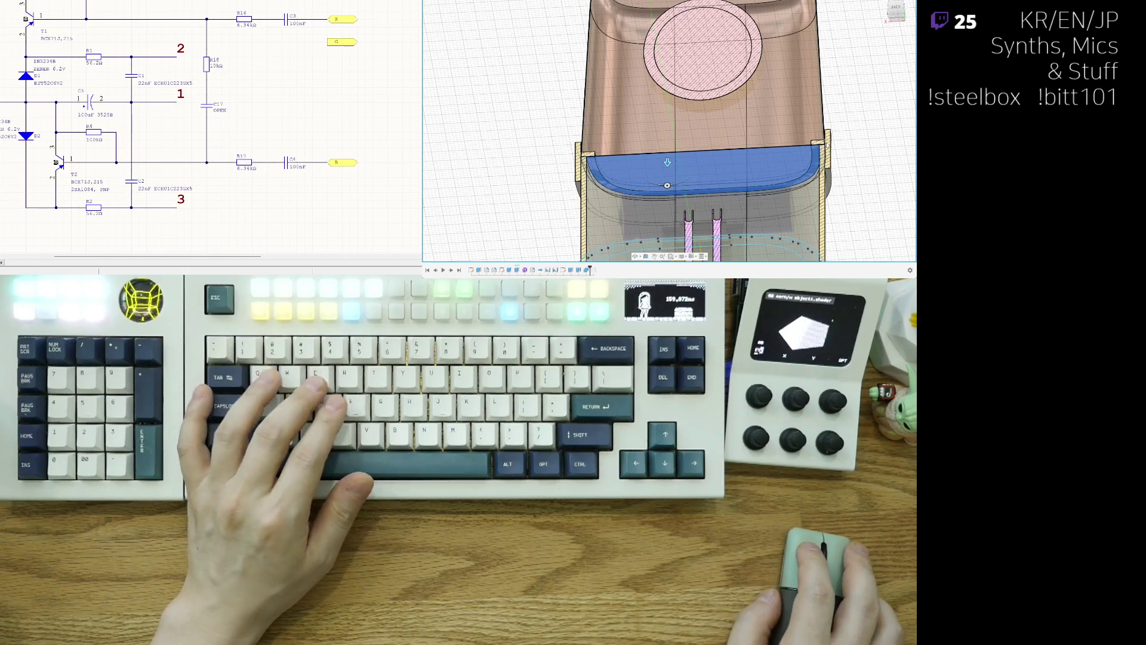
pyautogui.click(668, 162)
pyautogui.press('q')
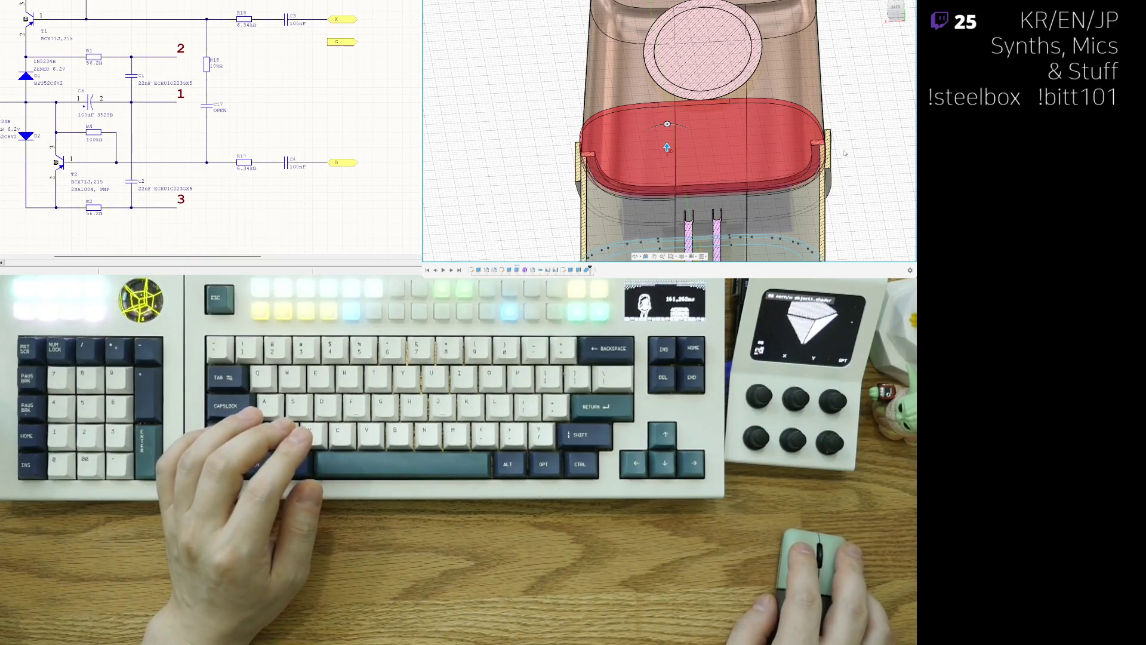
pyautogui.press('Return')
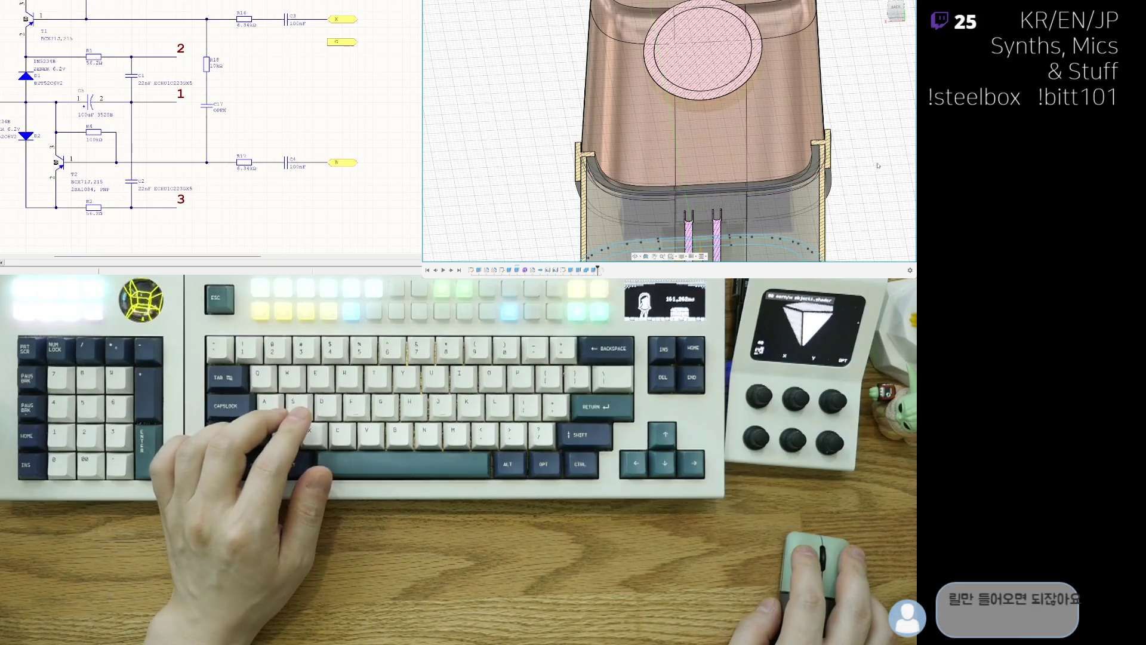
pyautogui.keyDown('shift'); pyautogui.moveTo(847, 173); pyautogui.dragTo(835, 176, button='middle'); pyautogui.keyUp('shift')
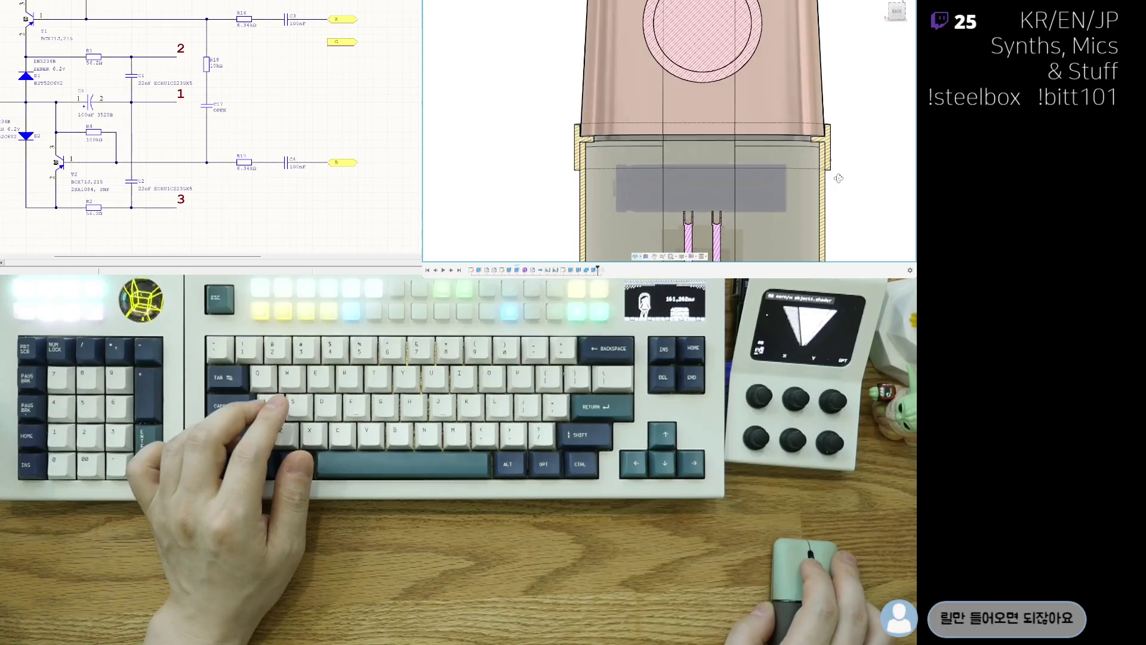
pyautogui.scroll(-3, 837, 161)
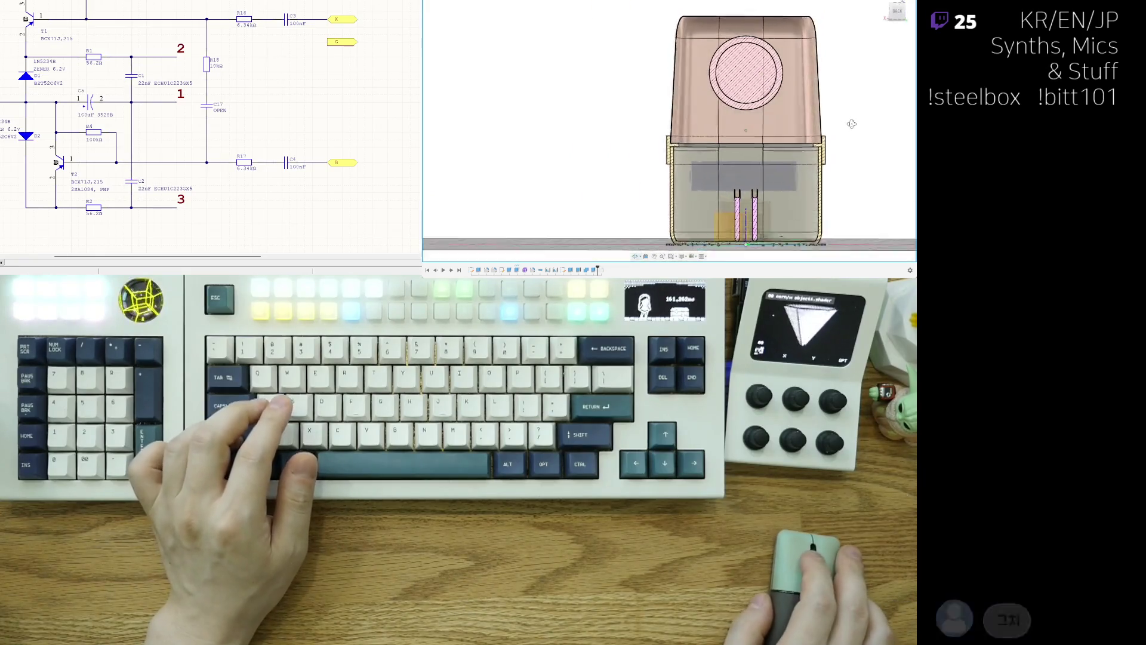
pyautogui.scroll(3, 665, 149)
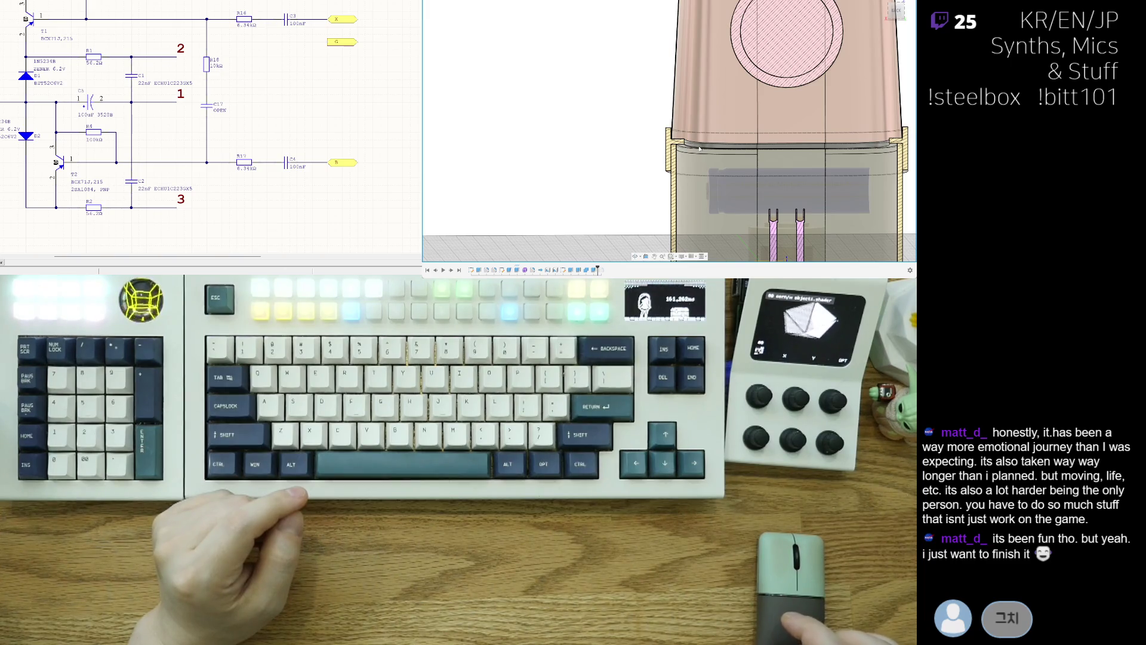
pyautogui.scroll(-3, 699, 148)
pyautogui.scroll(-2, 619, 137)
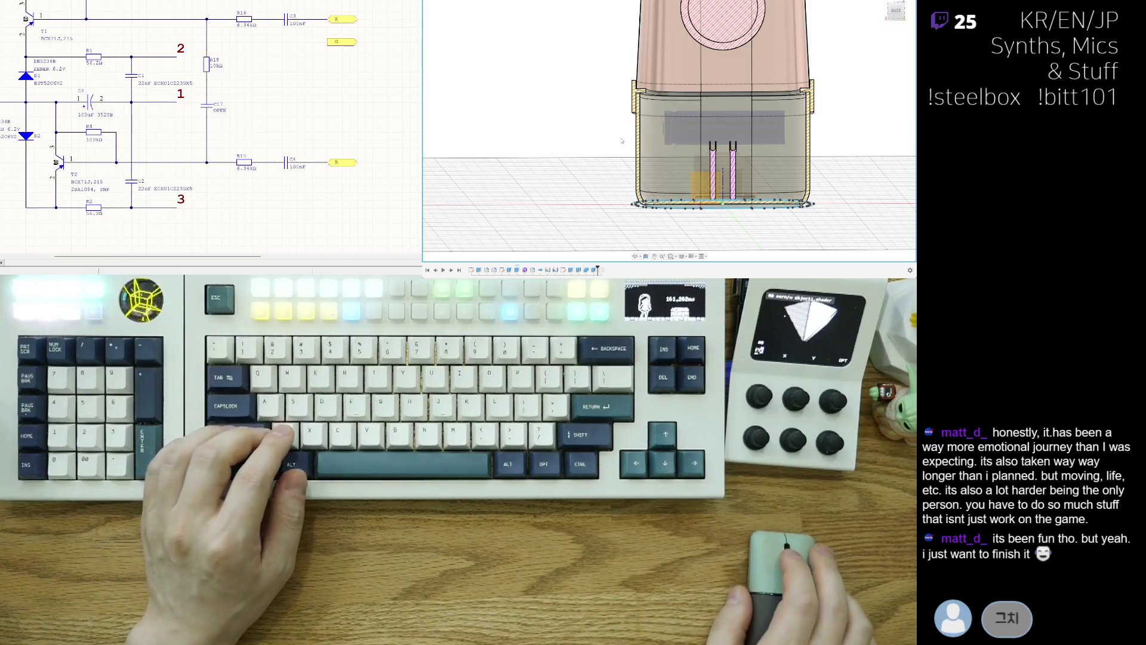
pyautogui.keyDown('shift'); pyautogui.moveTo(619, 137); pyautogui.dragTo(630, 149, button='middle'); pyautogui.keyUp('shift')
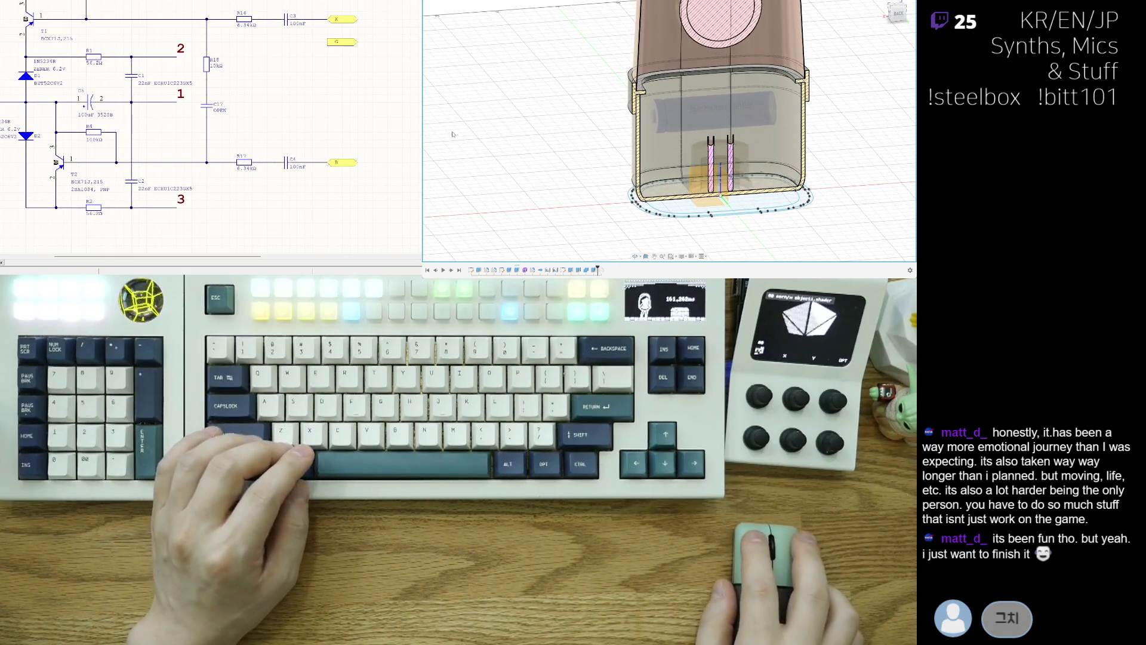
pyautogui.moveTo(460, 127)
pyautogui.keyDown('shift'); pyautogui.mouseDown(button='middle')
pyautogui.moveTo(664, 207)
pyautogui.moveTo(636, 204)
pyautogui.moveTo(683, 173)
pyautogui.mouseUp(button='middle'); pyautogui.keyUp('shift')
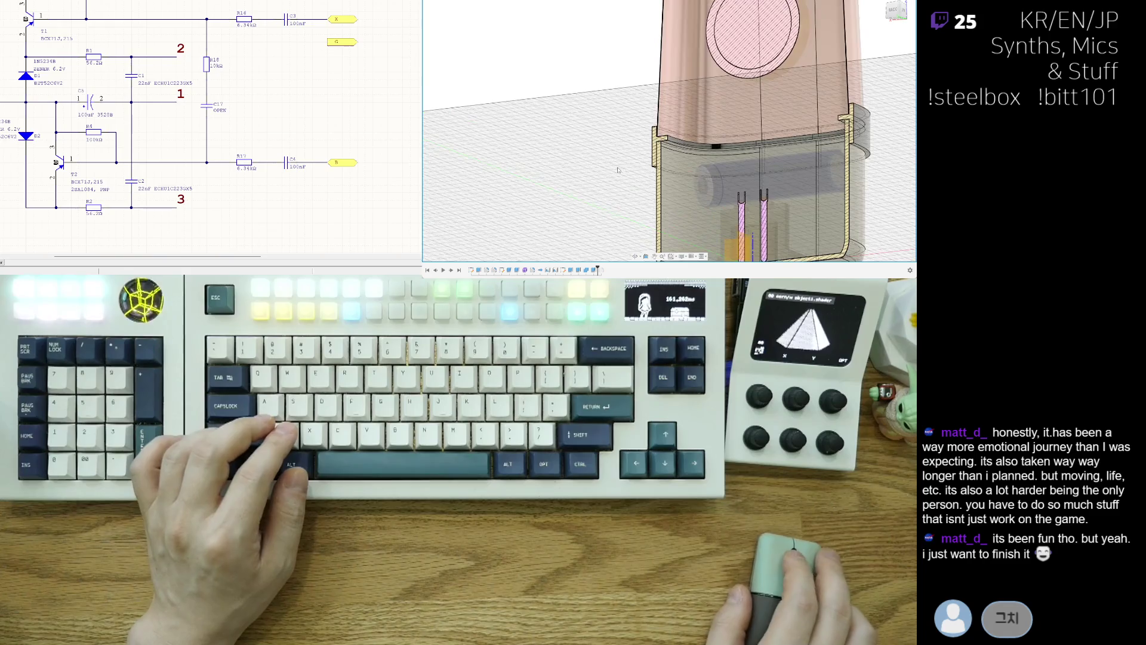
pyautogui.click(646, 148)
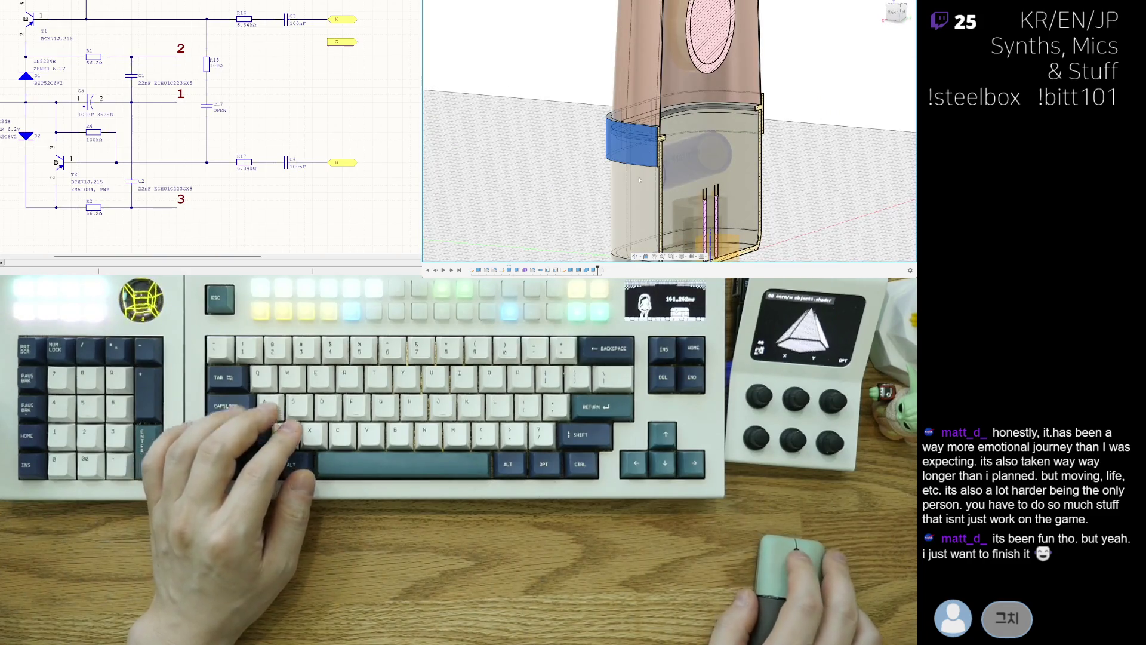
pyautogui.scroll(-2, 606, 187)
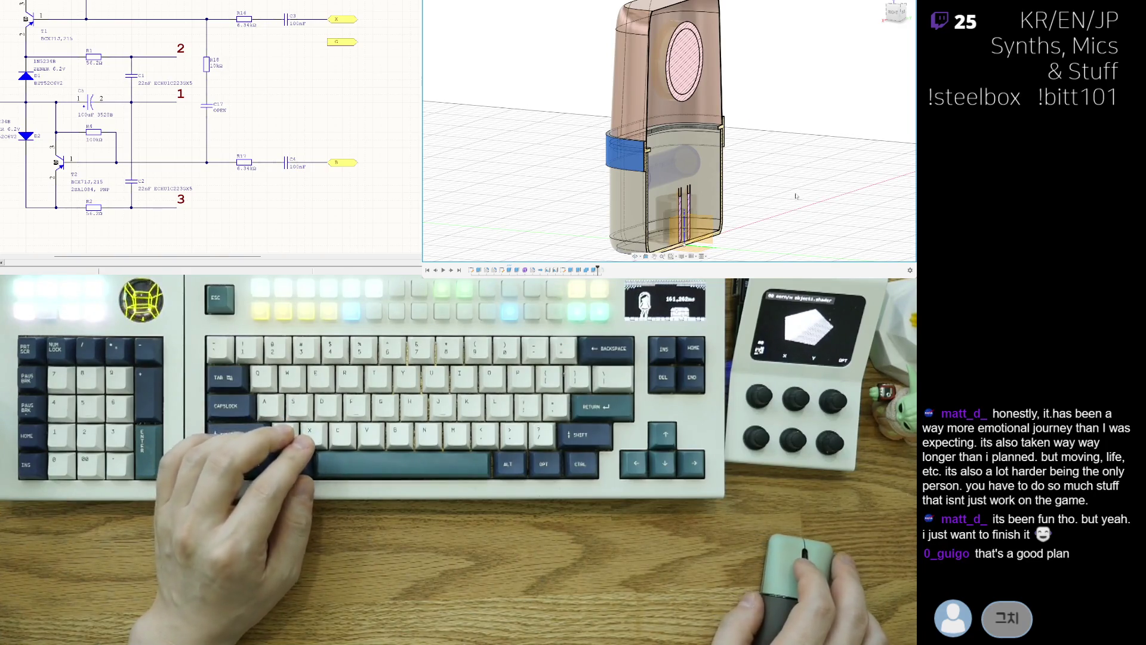
pyautogui.keyDown('shift'); pyautogui.moveTo(796, 197); pyautogui.dragTo(678, 166, button='middle'); pyautogui.keyUp('shift')
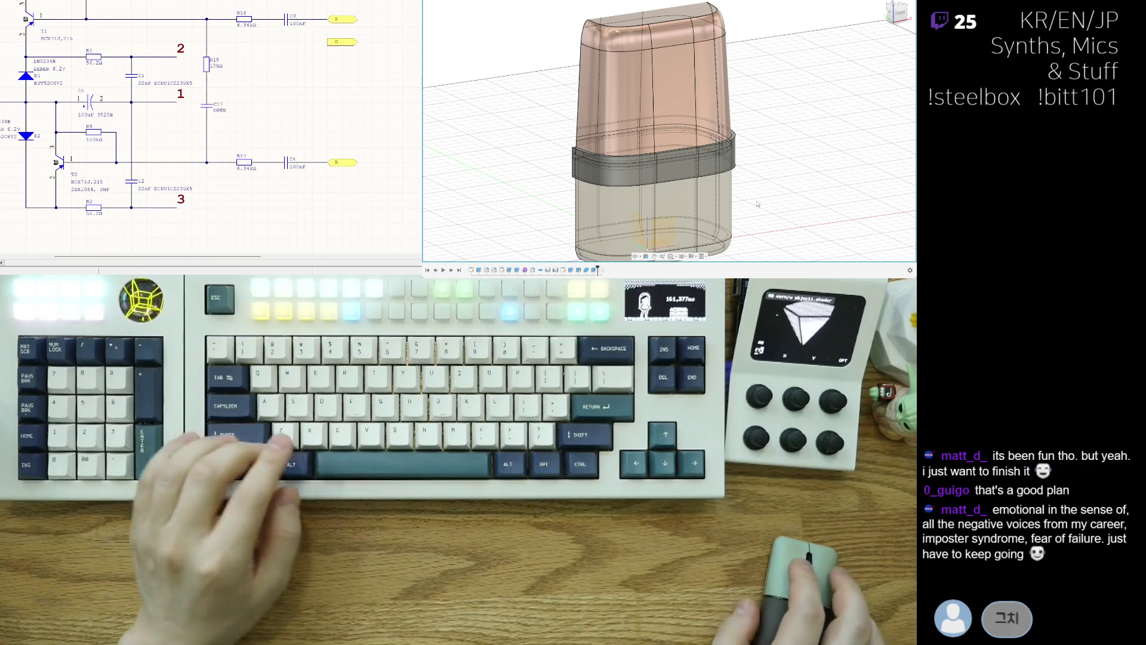
pyautogui.moveTo(807, 183)
pyautogui.keyDown('shift'); pyautogui.mouseDown(button='middle')
pyautogui.moveTo(753, 201)
pyautogui.moveTo(802, 208)
pyautogui.moveTo(566, 157)
pyautogui.mouseUp(button='middle'); pyautogui.keyUp('shift')
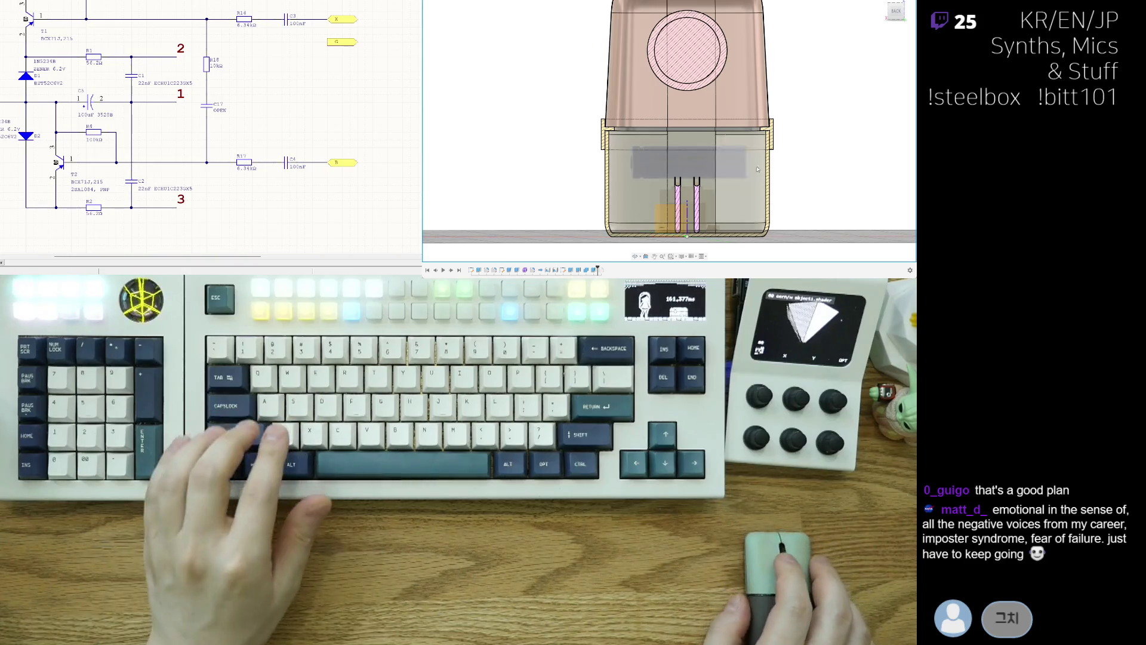
pyautogui.keyDown('shift'); pyautogui.moveTo(612, 148); pyautogui.dragTo(766, 178, button='middle'); pyautogui.keyUp('shift')
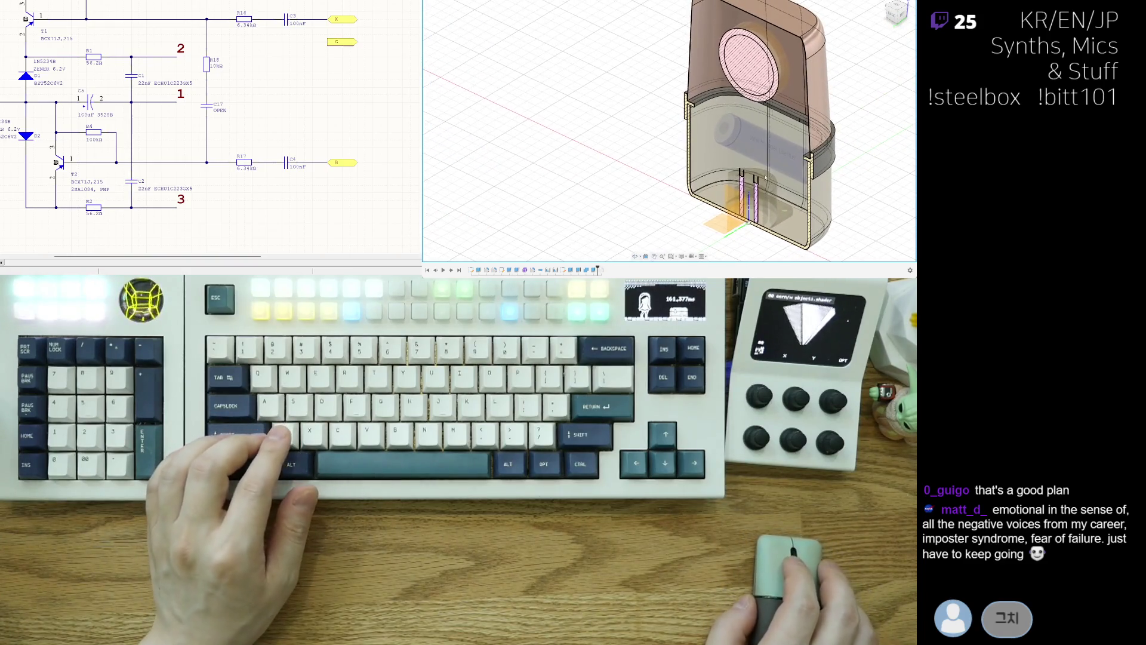
pyautogui.keyDown('shift'); pyautogui.moveTo(646, 112); pyautogui.dragTo(747, 103, button='middle'); pyautogui.keyUp('shift')
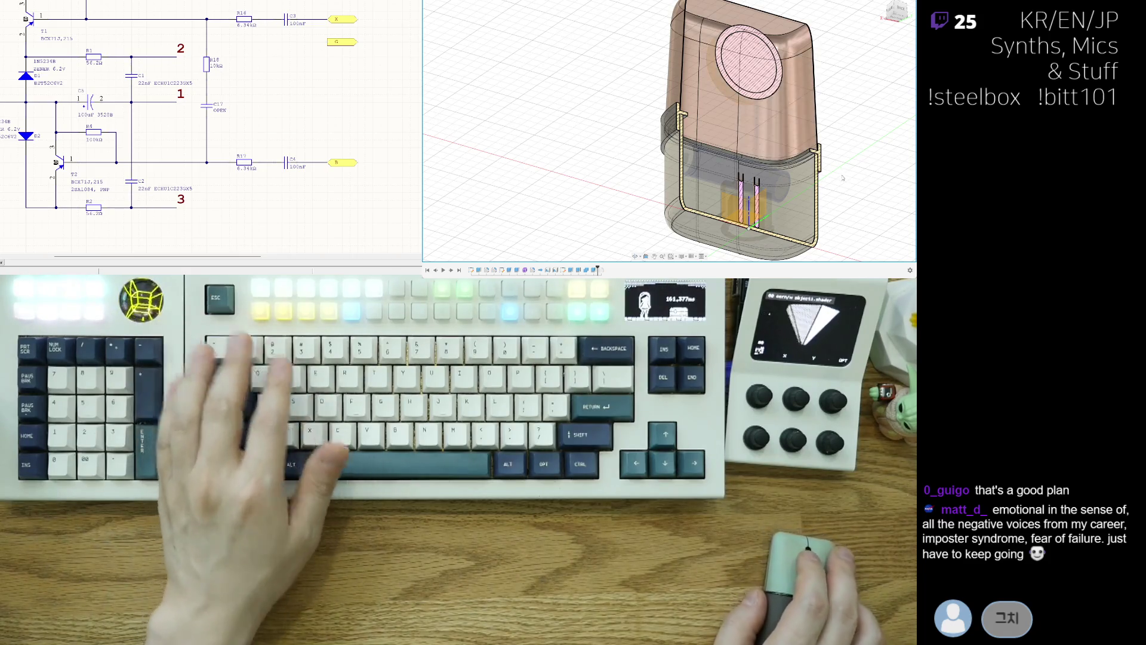
pyautogui.keyDown('shift'); pyautogui.moveTo(743, 134); pyautogui.dragTo(690, 130, button='middle'); pyautogui.keyUp('shift')
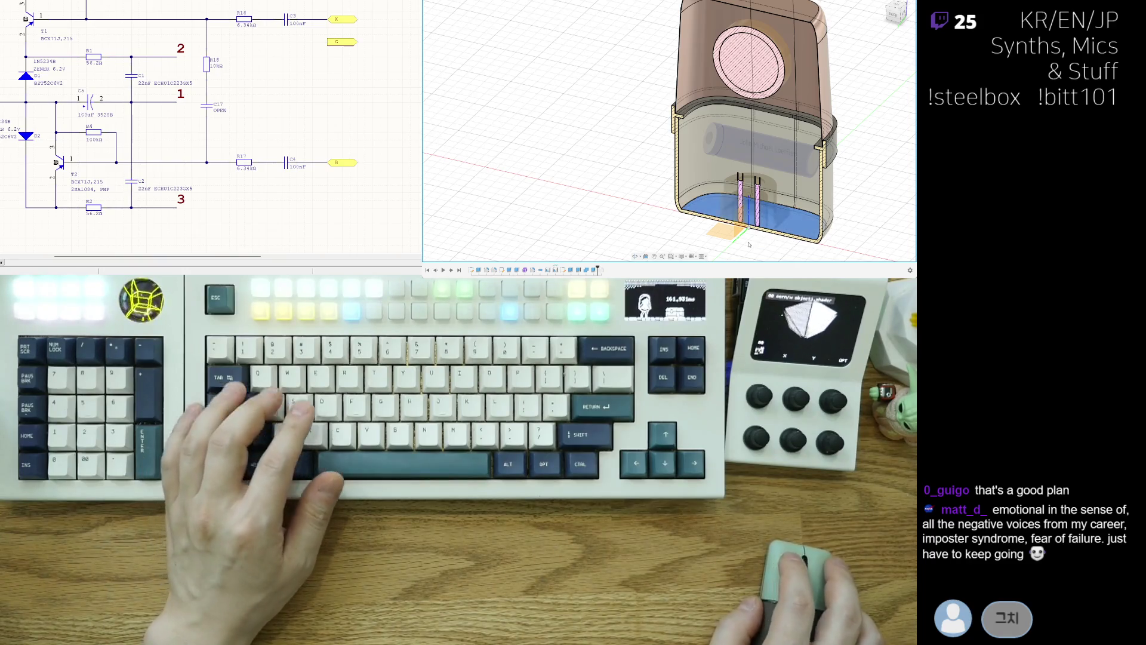
pyautogui.moveTo(800, 235)
pyautogui.keyDown('shift'); pyautogui.mouseDown(button='middle')
pyautogui.moveTo(790, 227)
pyautogui.moveTo(806, 175)
pyautogui.mouseUp(button='middle'); pyautogui.keyUp('shift')
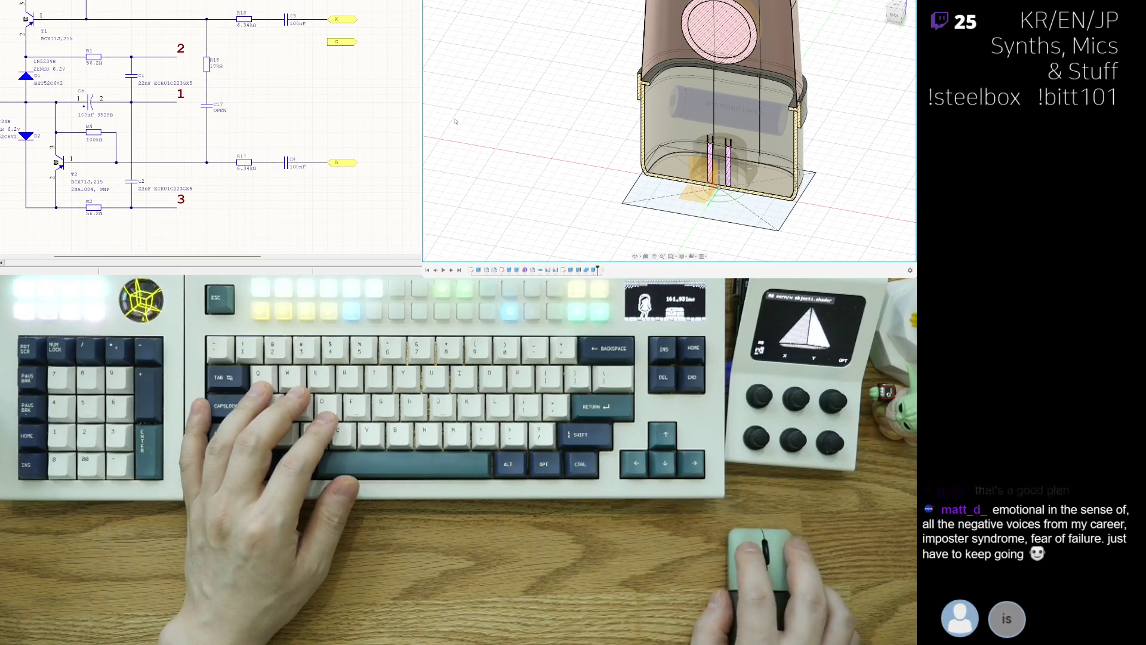
# Select the rounded outline around the enclosure base and orbit to view the bottom rim.
pyautogui.click(681, 212)
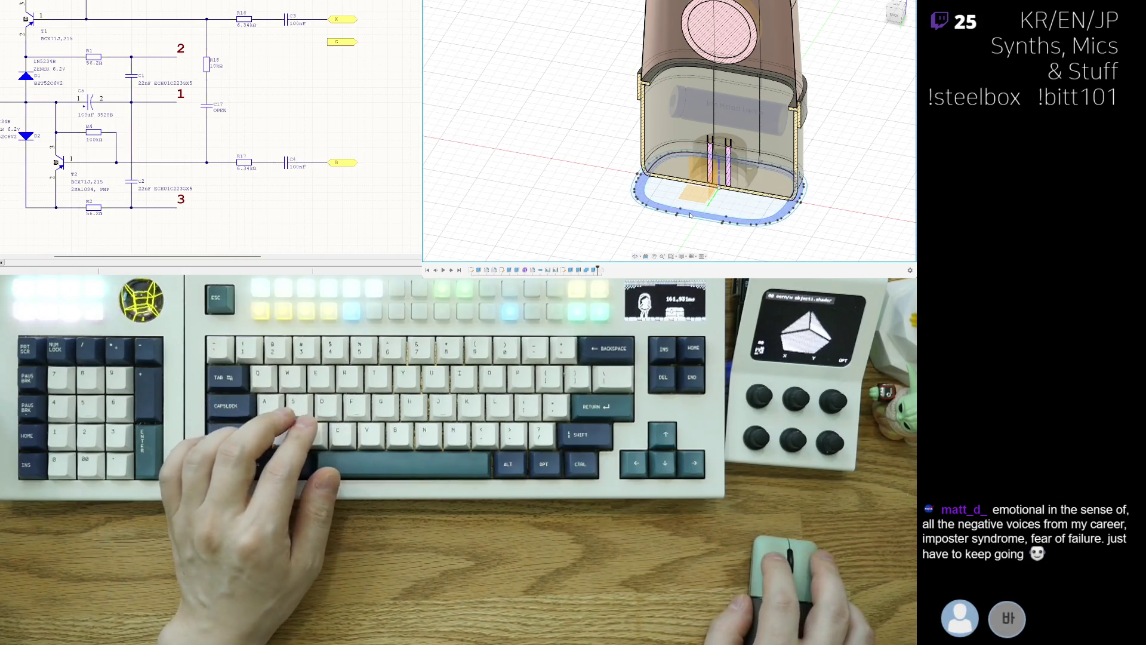
pyautogui.keyDown('shift'); pyautogui.moveTo(689, 213); pyautogui.dragTo(722, 215, button='middle'); pyautogui.keyUp('shift')
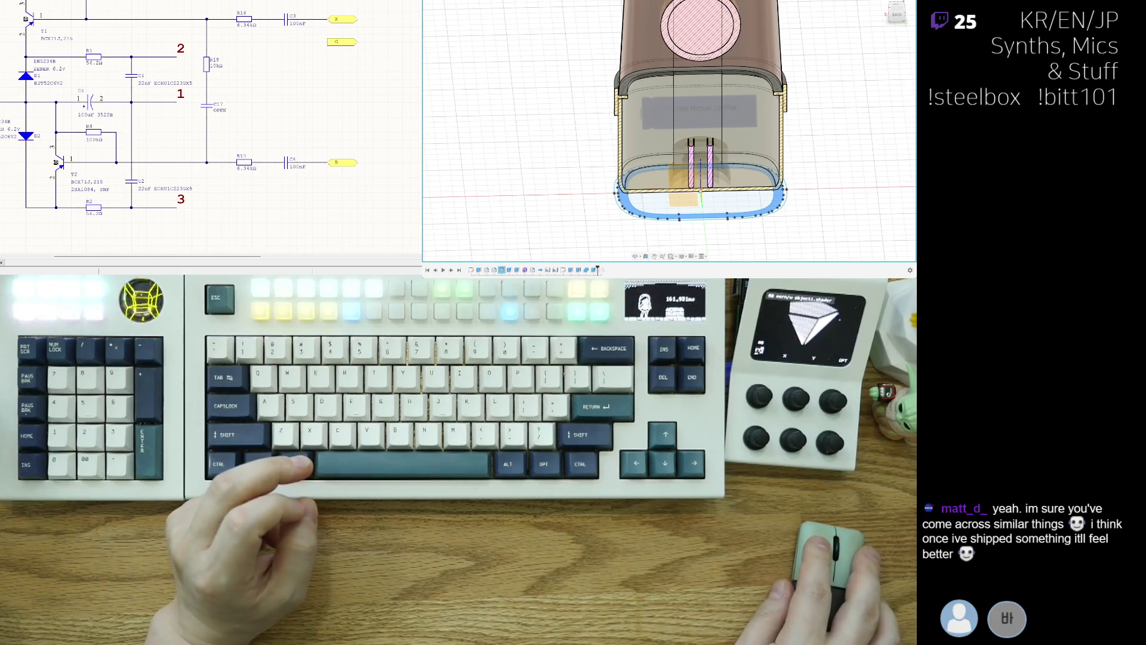
pyautogui.keyDown('shift'); pyautogui.moveTo(833, 211); pyautogui.dragTo(815, 226, button='middle'); pyautogui.keyUp('shift')
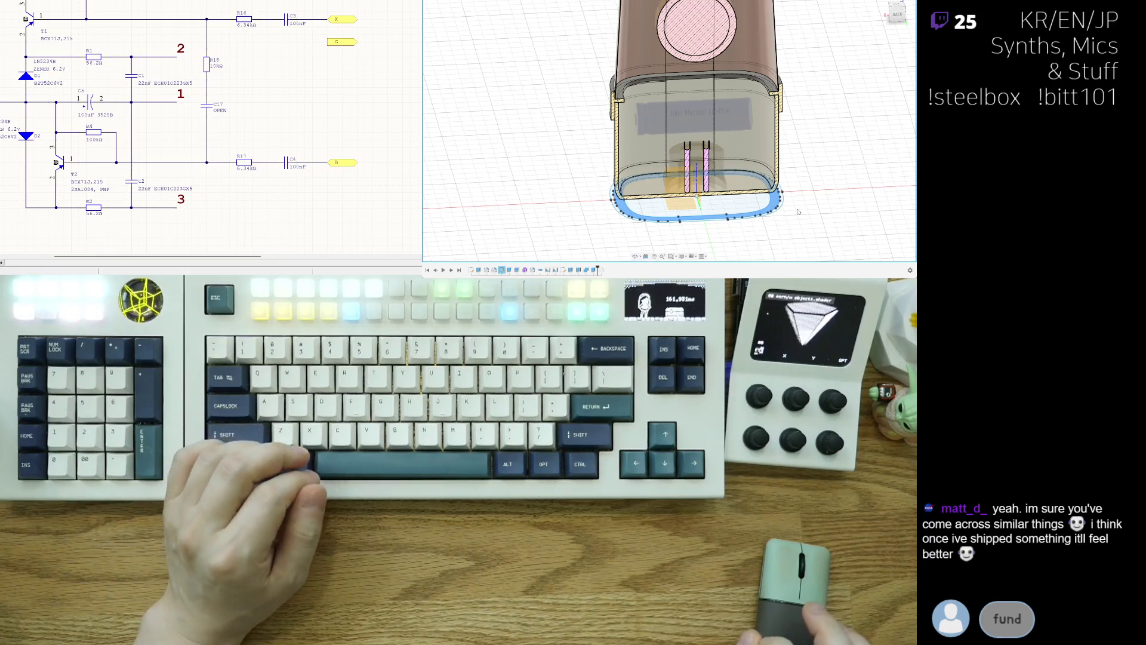
pyautogui.scroll(3, 798, 212)
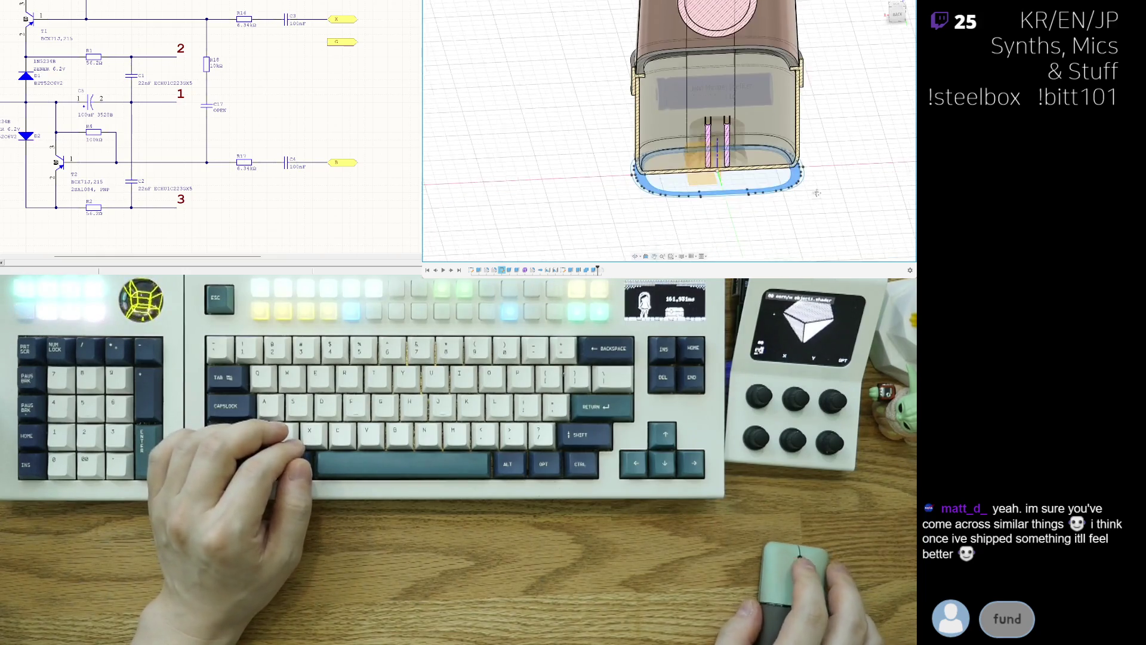
pyautogui.moveTo(800, 199); pyautogui.dragTo(859, 216, button='middle')
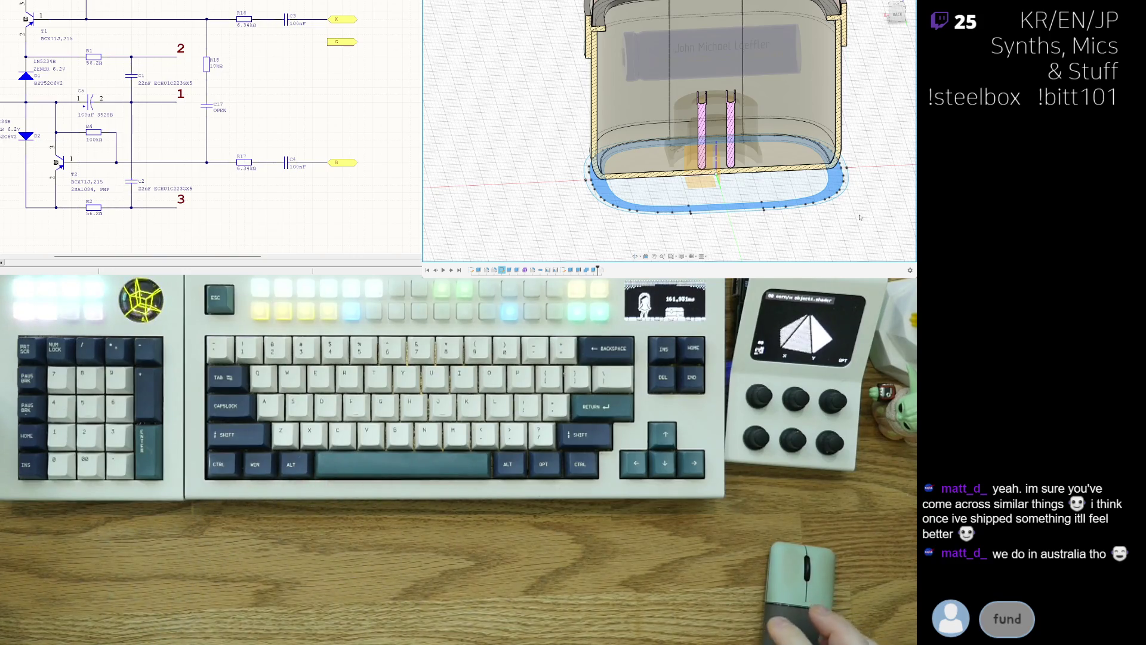
pyautogui.moveTo(901, 215)
pyautogui.keyDown('shift'); pyautogui.mouseDown(button='middle')
pyautogui.moveTo(803, 232)
pyautogui.moveTo(832, 230)
pyautogui.mouseUp(button='middle'); pyautogui.keyUp('shift')
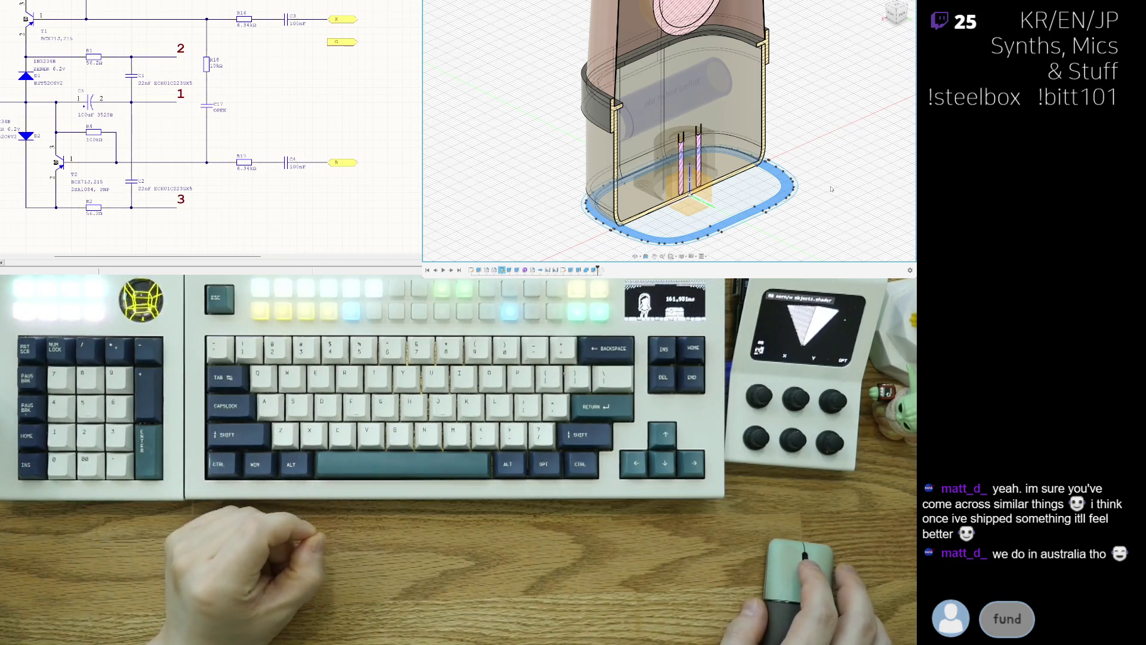
pyautogui.keyDown('shift'); pyautogui.moveTo(831, 190); pyautogui.dragTo(712, 226, button='middle'); pyautogui.keyUp('shift')
pyautogui.scroll(3, 713, 225)
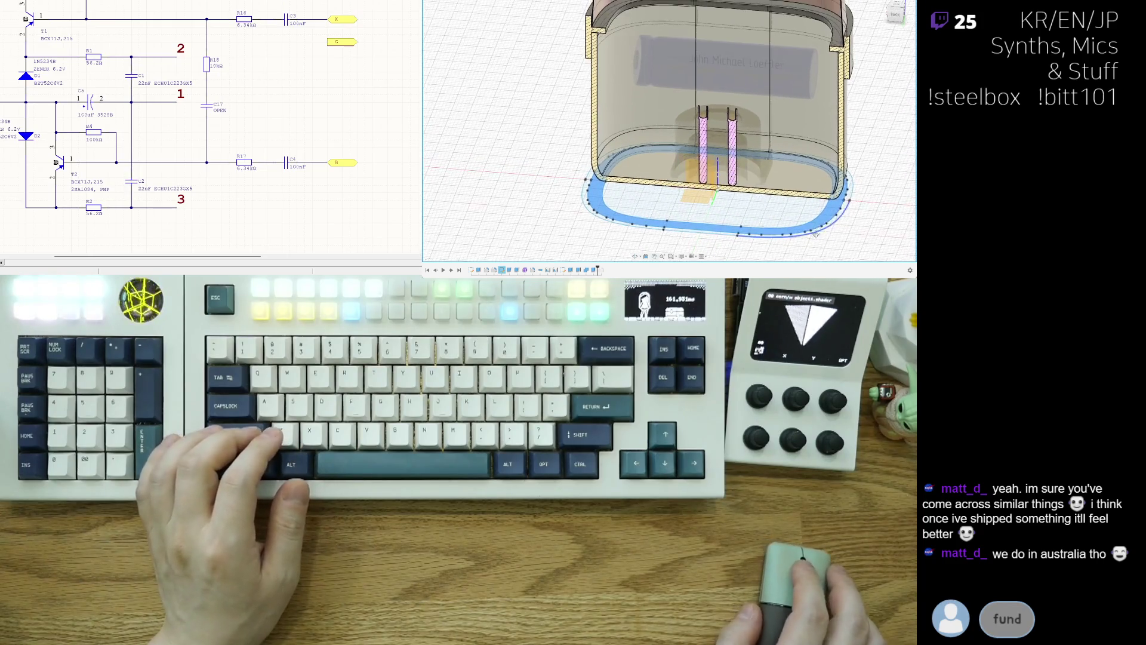
pyautogui.keyDown('shift'); pyautogui.moveTo(857, 239); pyautogui.dragTo(876, 211, button='middle'); pyautogui.keyUp('shift')
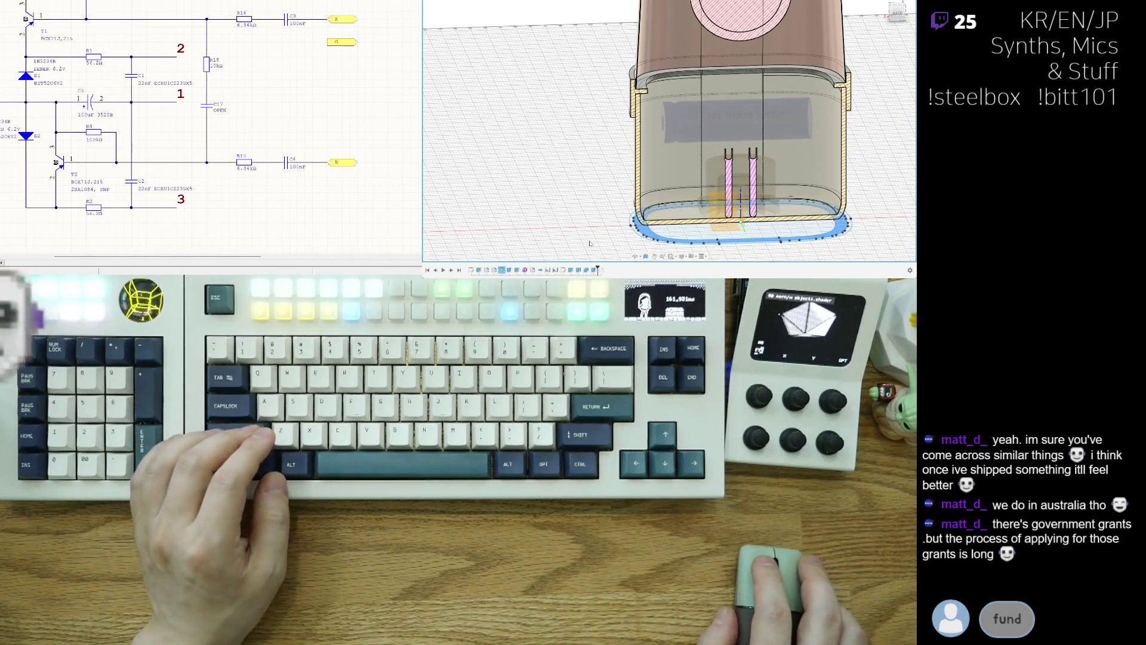
# Select the housing's bottom face and tilt the view to flatten the bottom ellipse.
pyautogui.click(705, 240)
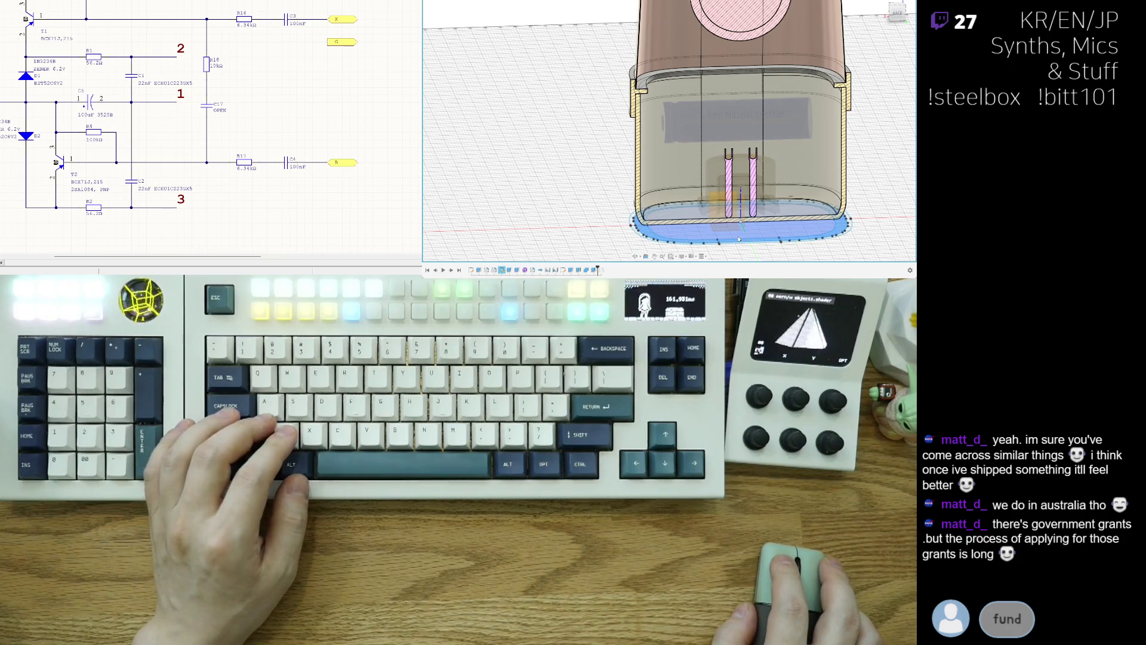
pyautogui.click(761, 236)
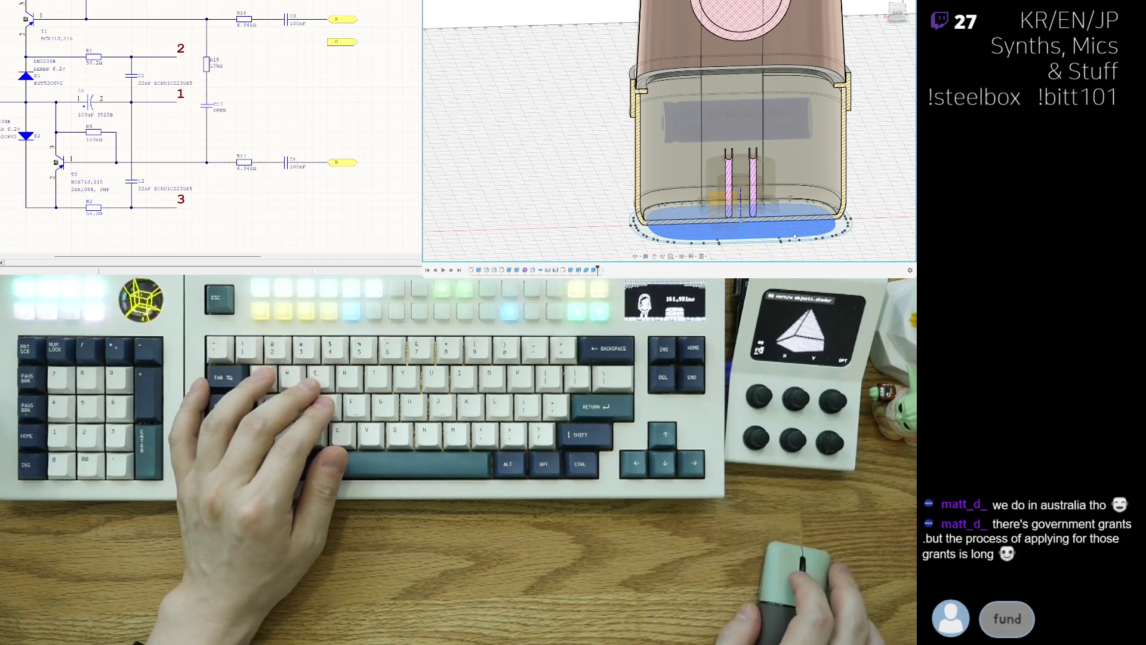
pyautogui.keyDown('shift'); pyautogui.moveTo(816, 233); pyautogui.dragTo(806, 215, button='middle'); pyautogui.keyUp('shift')
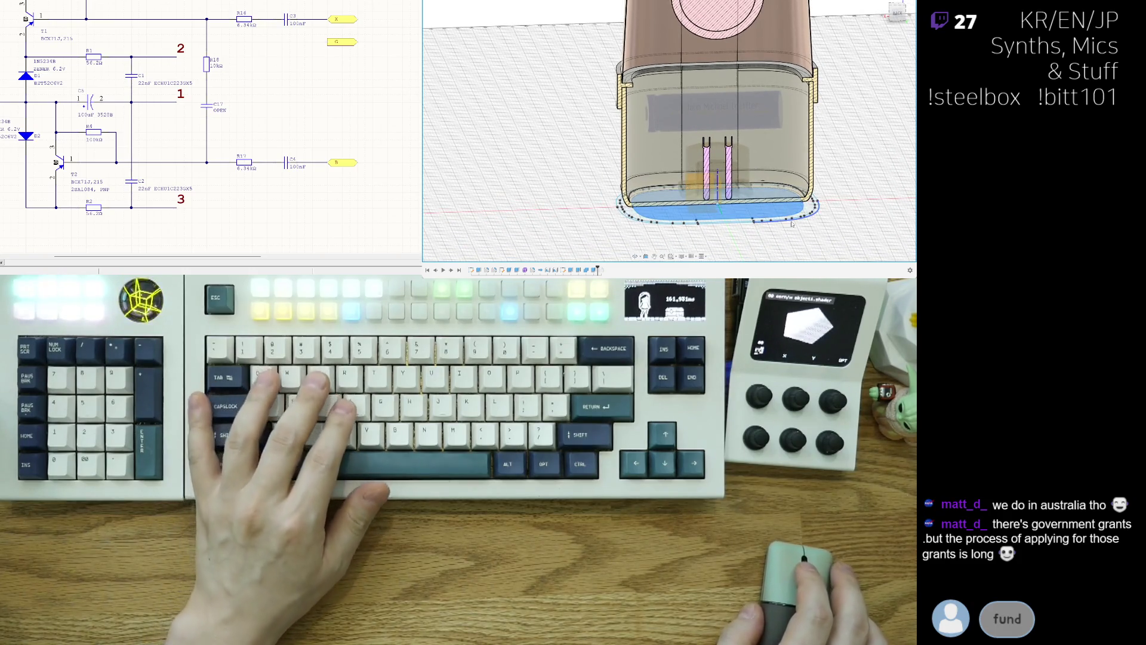
pyautogui.keyDown('shift'); pyautogui.moveTo(810, 226); pyautogui.dragTo(790, 246, button='middle'); pyautogui.keyUp('shift')
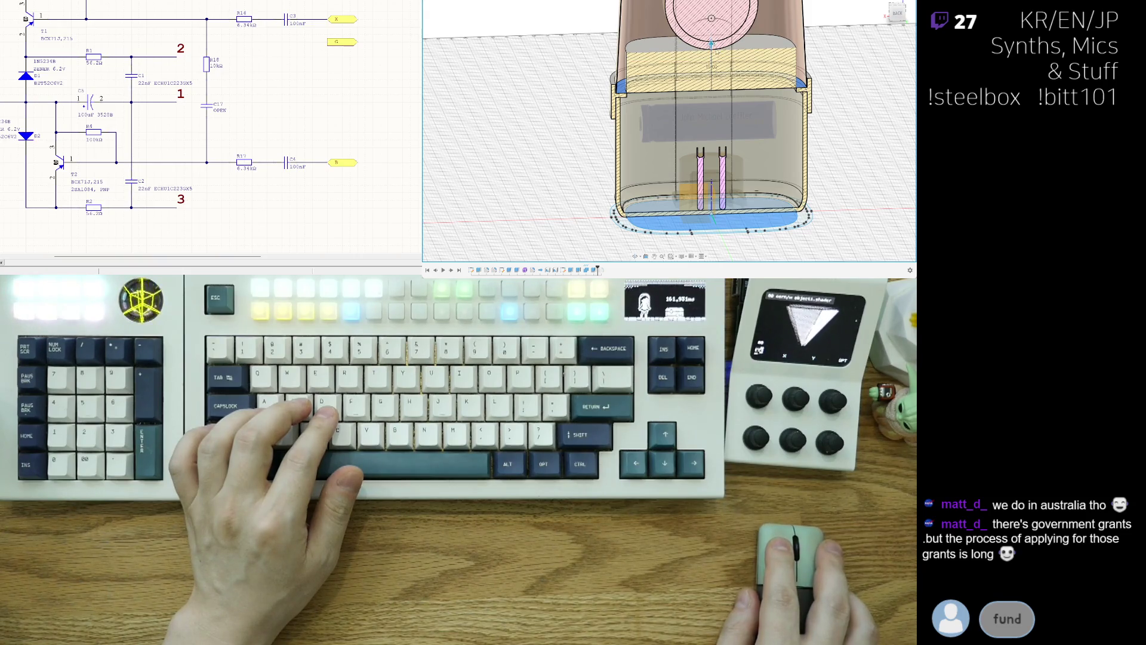
# Snap to a front view, hide the yellow hatched section band, and return to an angled perspective.
pyautogui.press('F6')
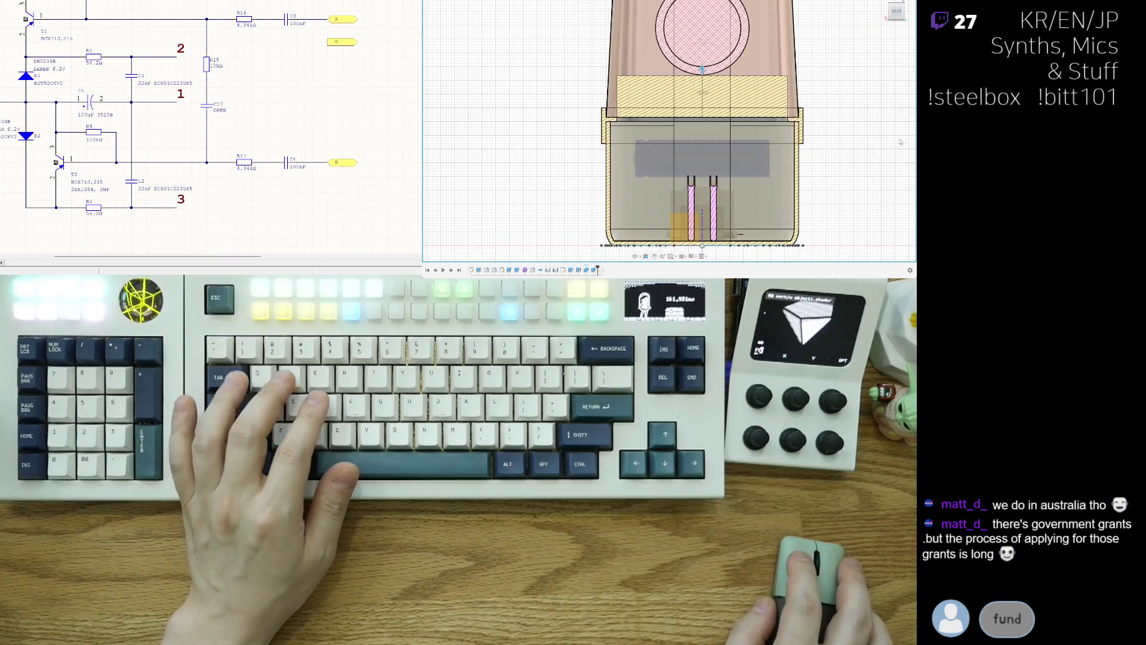
pyautogui.press('v')
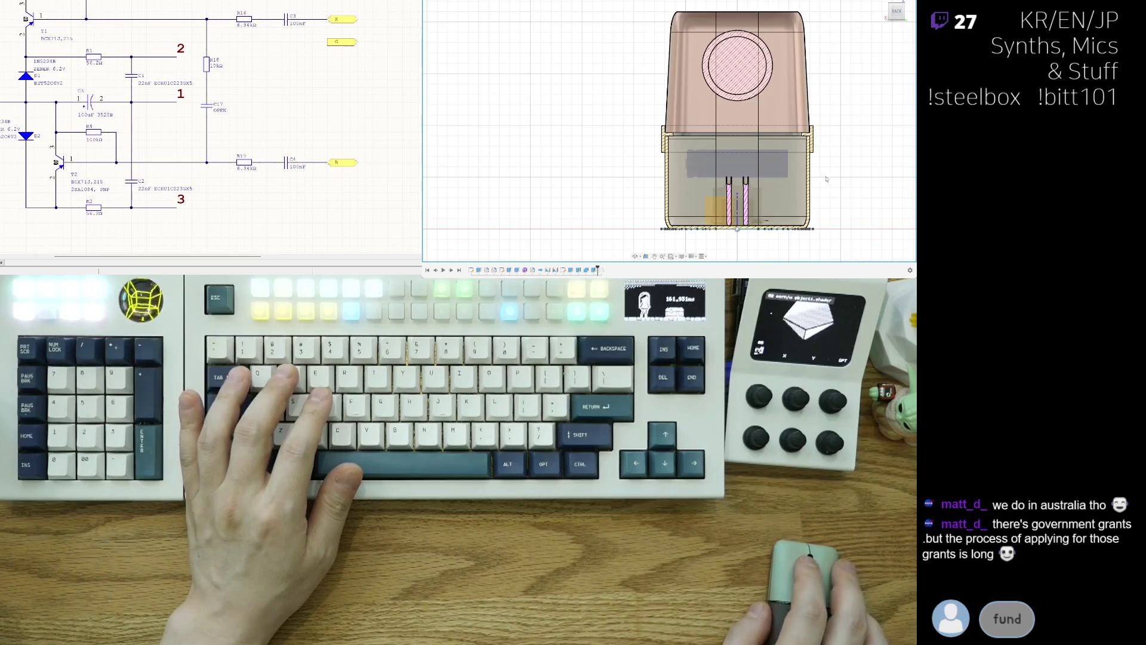
pyautogui.keyDown('shift'); pyautogui.moveTo(845, 175); pyautogui.dragTo(806, 180, button='middle'); pyautogui.keyUp('shift')
pyautogui.keyDown('shift'); pyautogui.moveTo(702, 186); pyautogui.dragTo(655, 172, button='middle'); pyautogui.keyUp('shift')
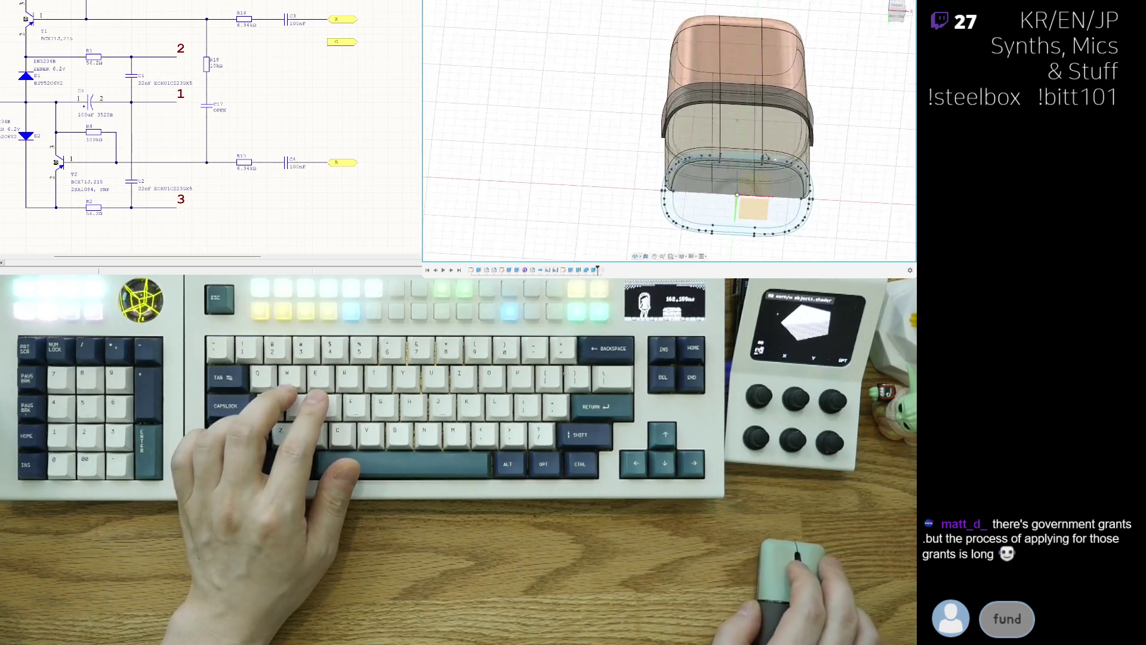
pyautogui.press('Home')
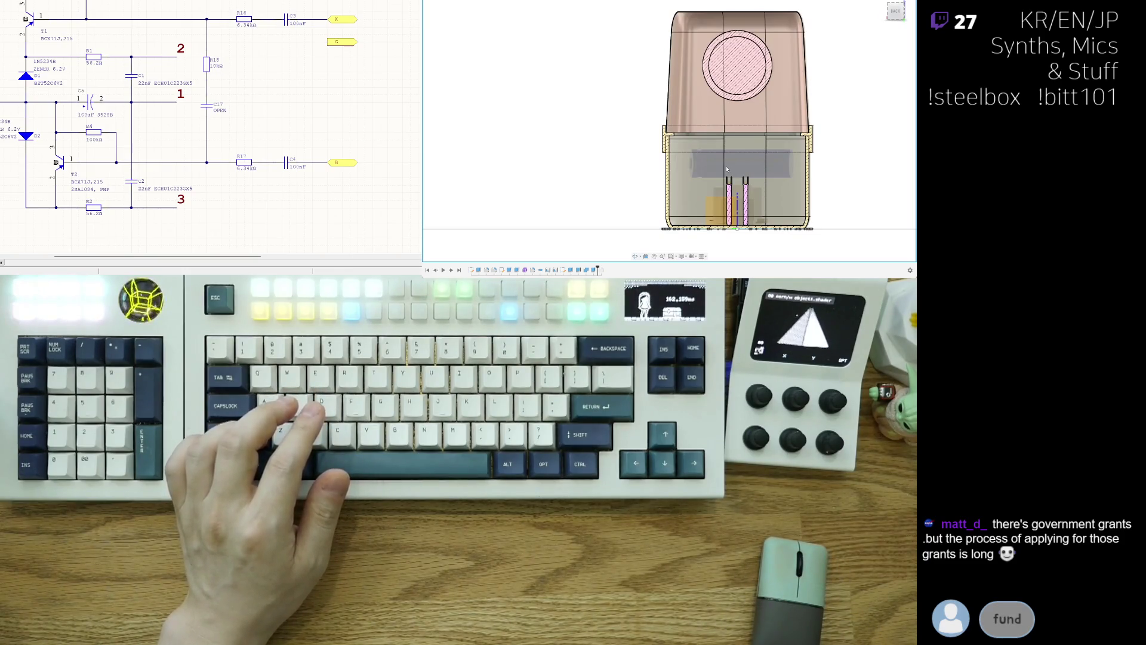
pyautogui.keyDown('shift'); pyautogui.moveTo(727, 169); pyautogui.dragTo(651, 171, button='middle'); pyautogui.keyUp('shift')
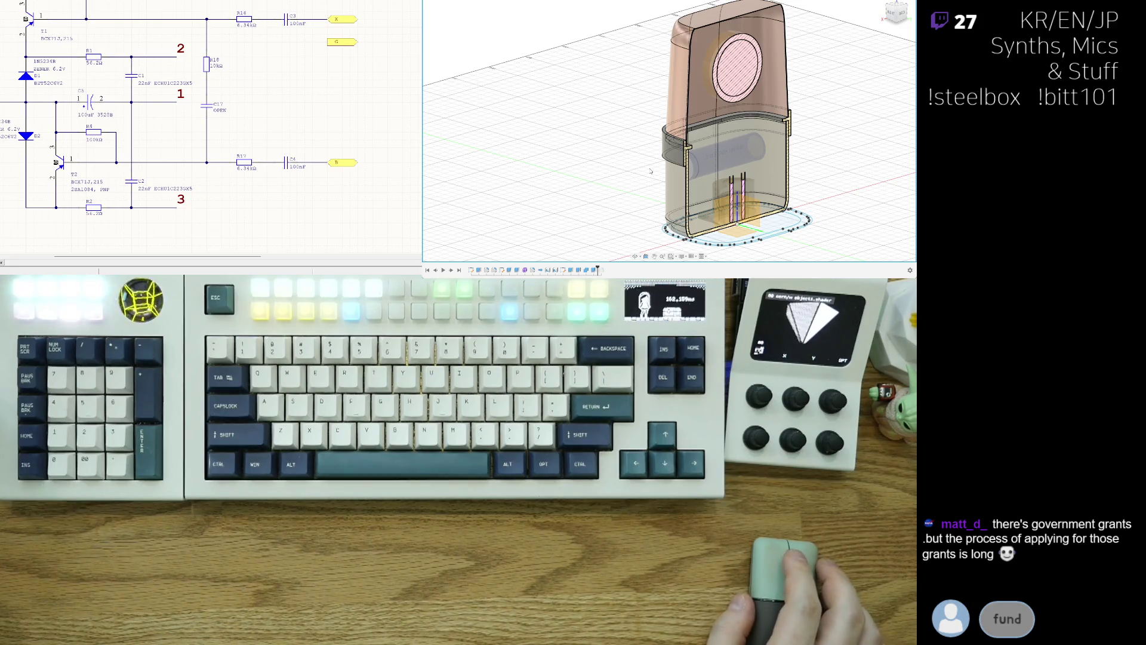
pyautogui.moveTo(726, 259)
pyautogui.mouseDown(button='middle')
pyautogui.moveTo(705, 167)
pyautogui.moveTo(707, 108)
pyautogui.moveTo(681, 152)
pyautogui.moveTo(656, 156)
pyautogui.mouseUp(button='middle')
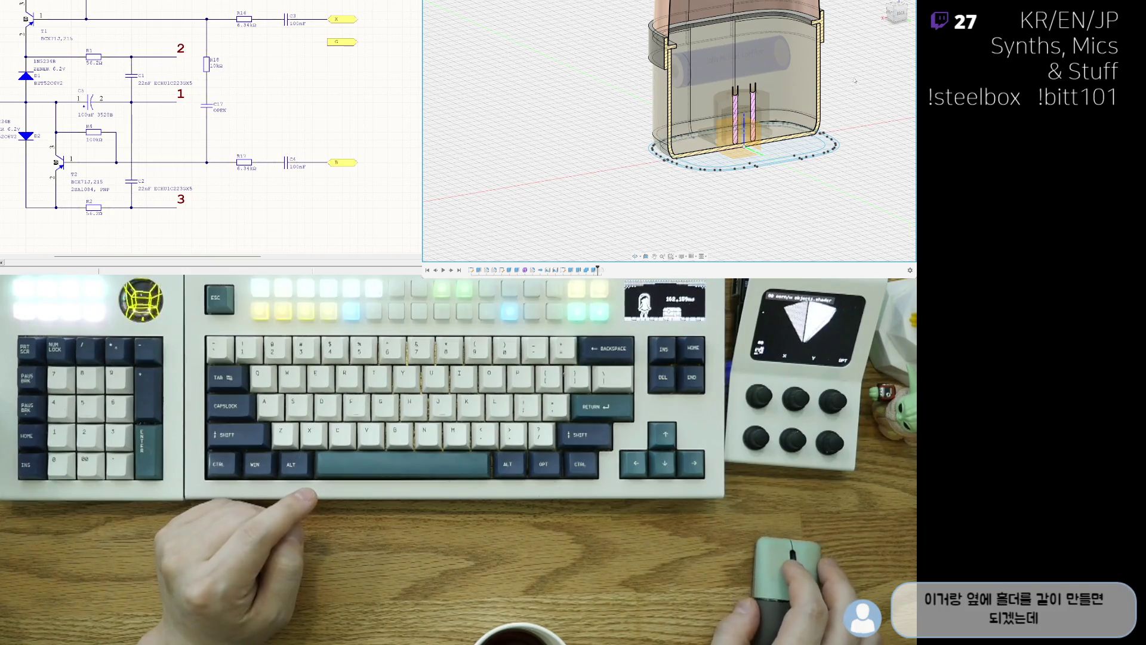
pyautogui.moveTo(672, 134)
pyautogui.keyDown('shift'); pyautogui.mouseDown(button='middle')
pyautogui.moveTo(690, 107)
pyautogui.moveTo(708, 134)
pyautogui.moveTo(809, 204)
pyautogui.moveTo(799, 173)
pyautogui.moveTo(743, 165)
pyautogui.mouseUp(button='middle'); pyautogui.keyUp('shift')
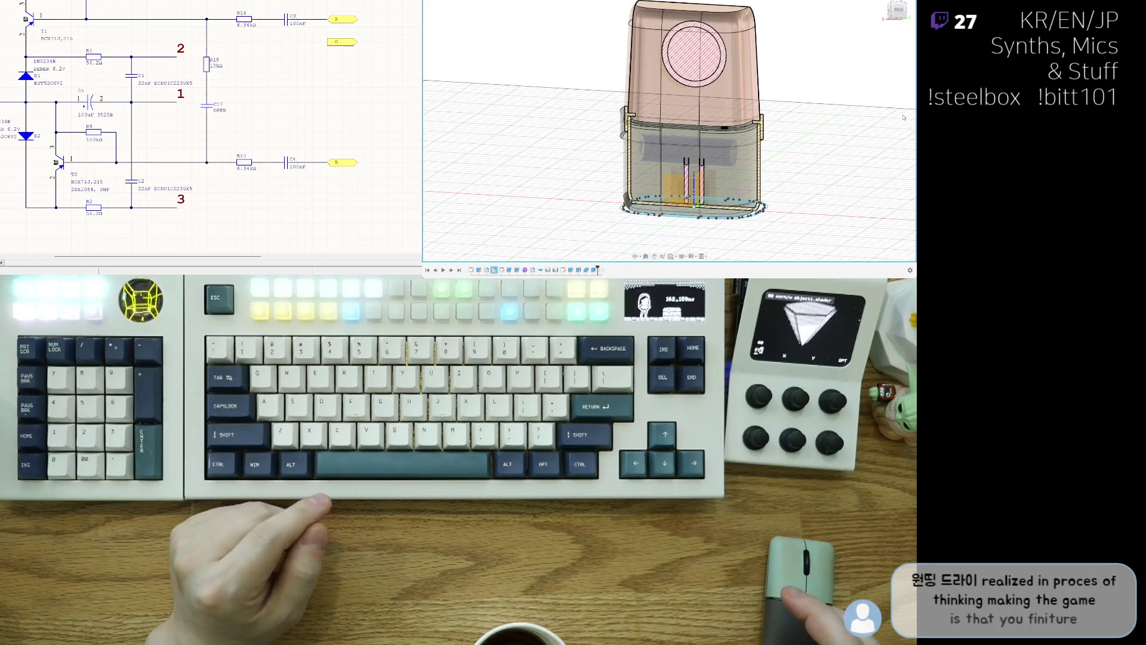
pyautogui.scroll(2, 817, 121)
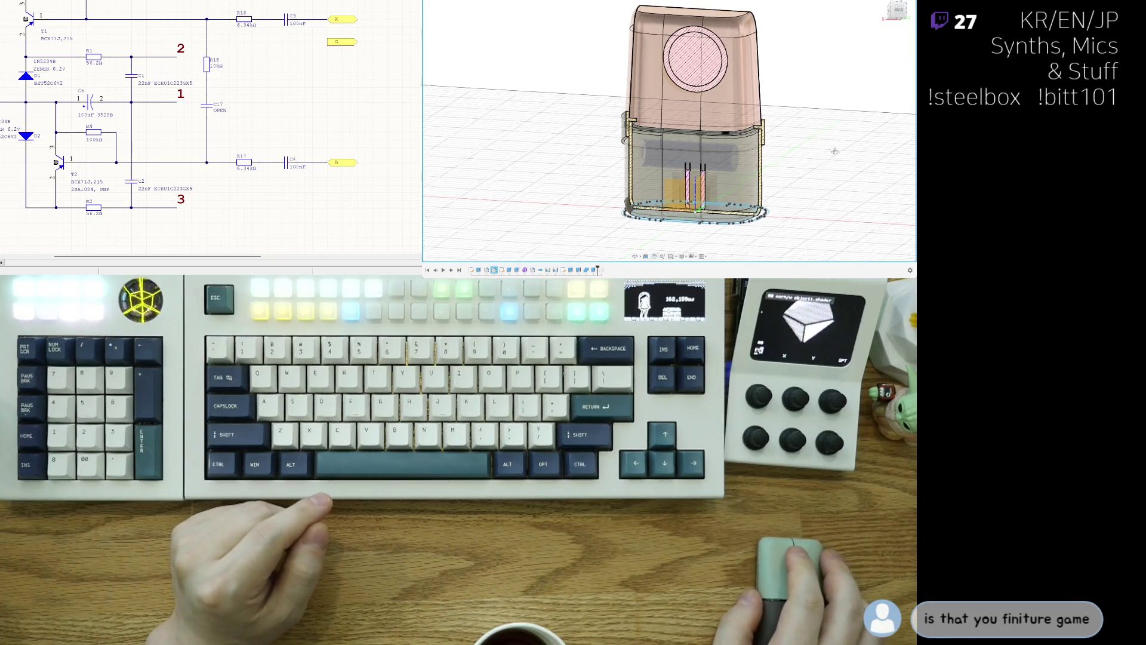
pyautogui.scroll(3, 786, 141)
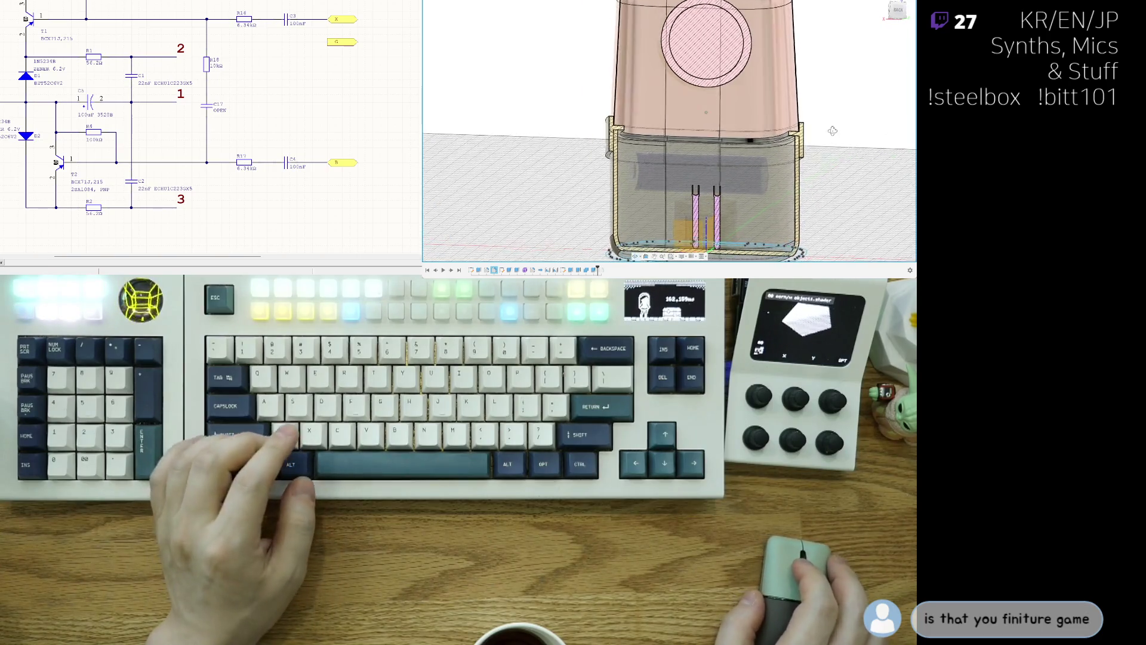
pyautogui.keyDown('shift'); pyautogui.moveTo(793, 115); pyautogui.dragTo(815, 139, button='middle'); pyautogui.keyUp('shift')
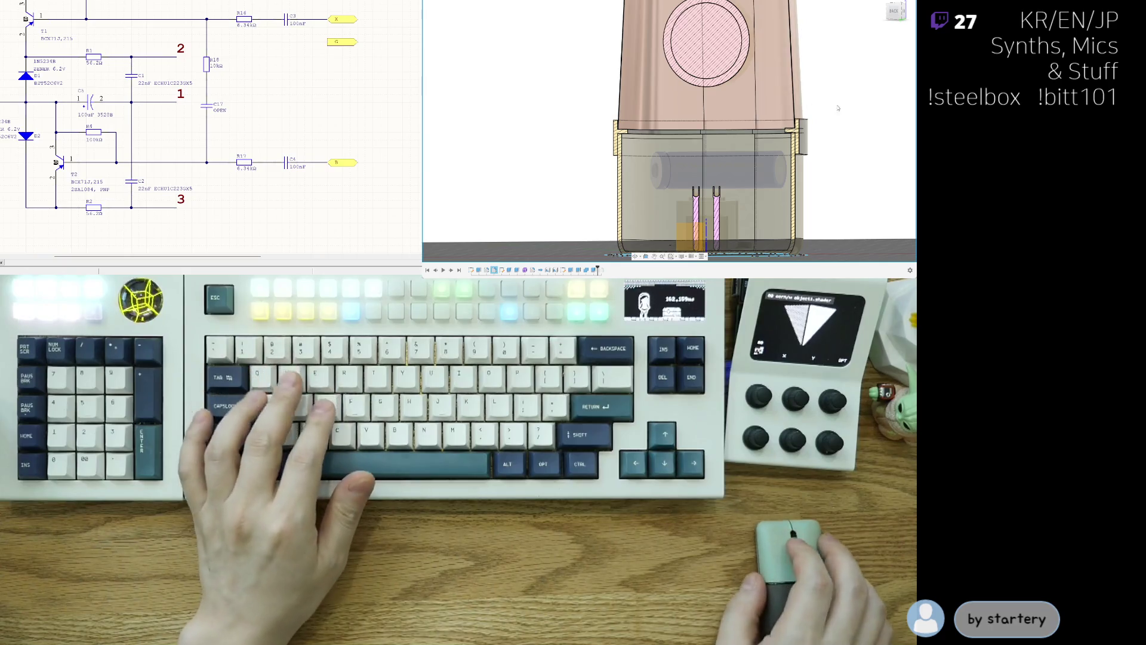
# Orbit, tilt and slightly enlarge the sectioned enclosure ahead of hiding the upper body.
pyautogui.keyDown('shift'); pyautogui.moveTo(828, 40); pyautogui.dragTo(841, 193, button='middle'); pyautogui.keyUp('shift')
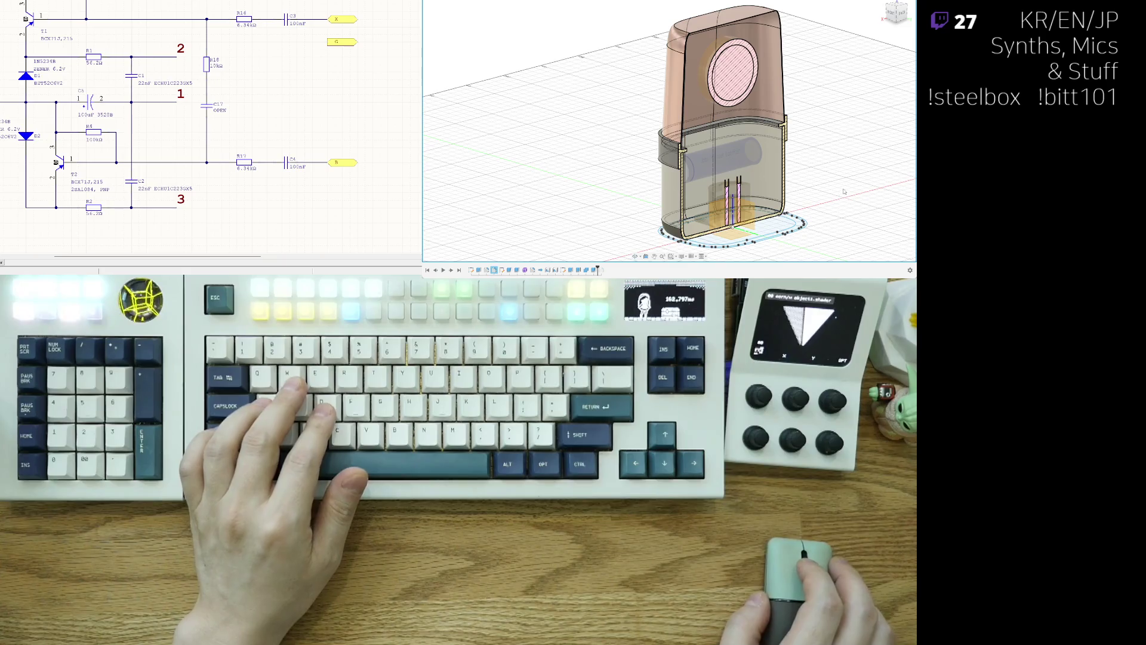
pyautogui.keyDown('shift'); pyautogui.moveTo(844, 192); pyautogui.dragTo(827, 175, button='middle'); pyautogui.keyUp('shift')
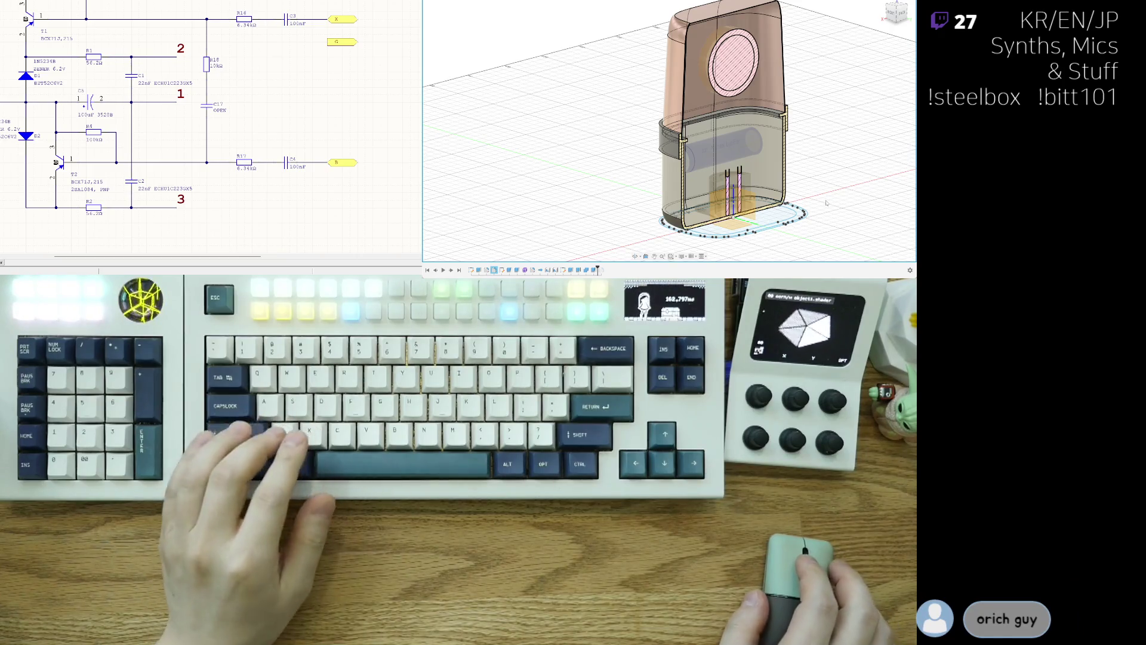
pyautogui.keyDown('shift'); pyautogui.moveTo(734, 144); pyautogui.dragTo(734, 116, button='middle'); pyautogui.keyUp('shift')
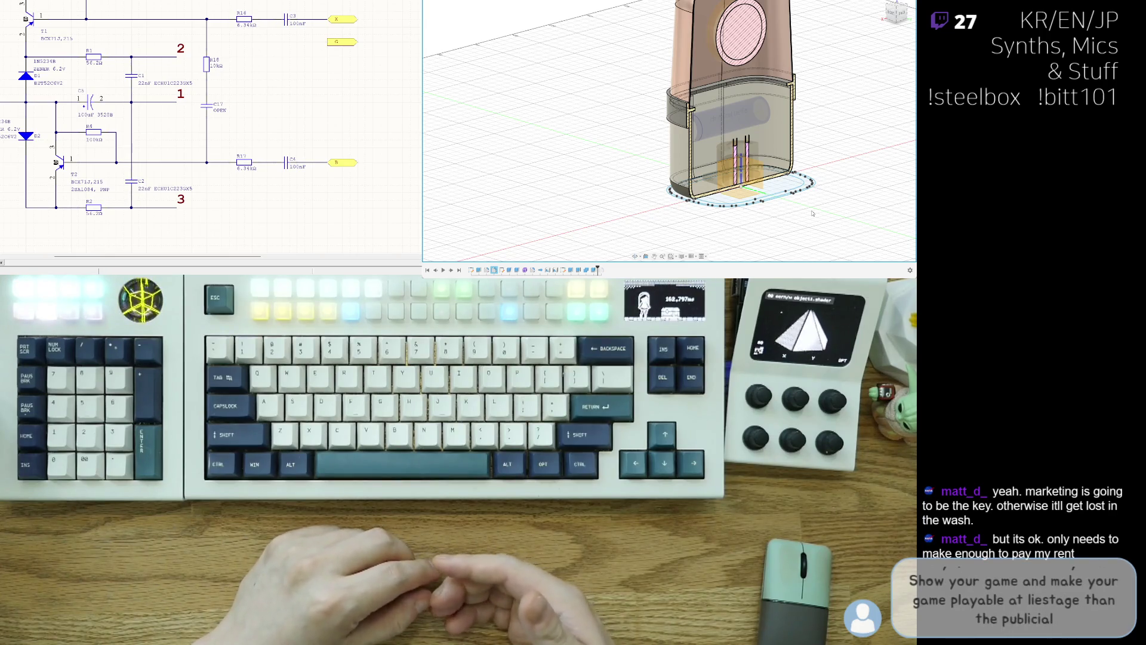
pyautogui.moveTo(813, 213)
pyautogui.keyDown('shift'); pyautogui.mouseDown(button='middle')
pyautogui.moveTo(796, 221)
pyautogui.moveTo(793, 205)
pyautogui.mouseUp(button='middle'); pyautogui.keyUp('shift')
pyautogui.scroll(2, 794, 190)
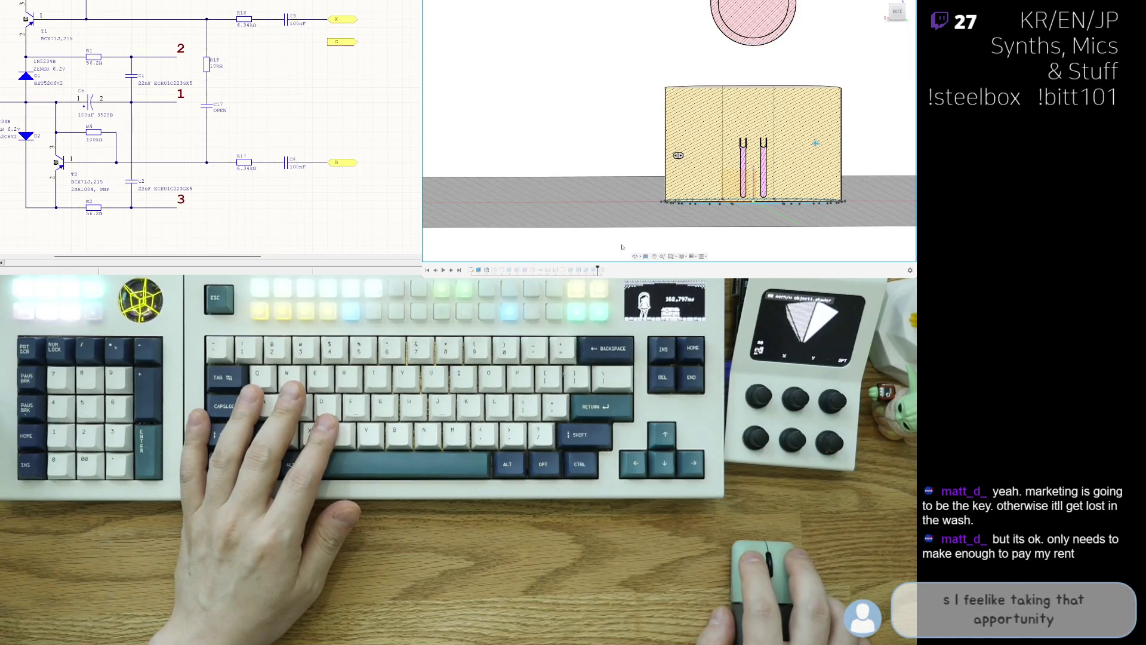
pyautogui.keyDown('shift'); pyautogui.moveTo(621, 246); pyautogui.dragTo(891, 173, button='middle'); pyautogui.keyUp('shift')
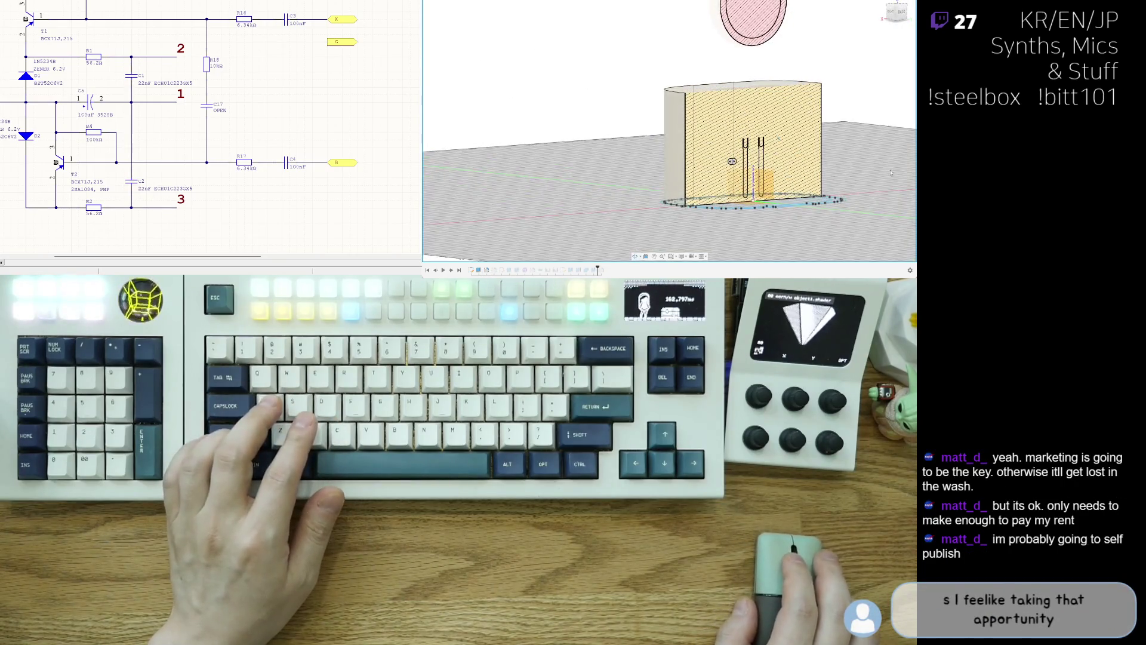
pyautogui.hotkey('ctrl', 'z')
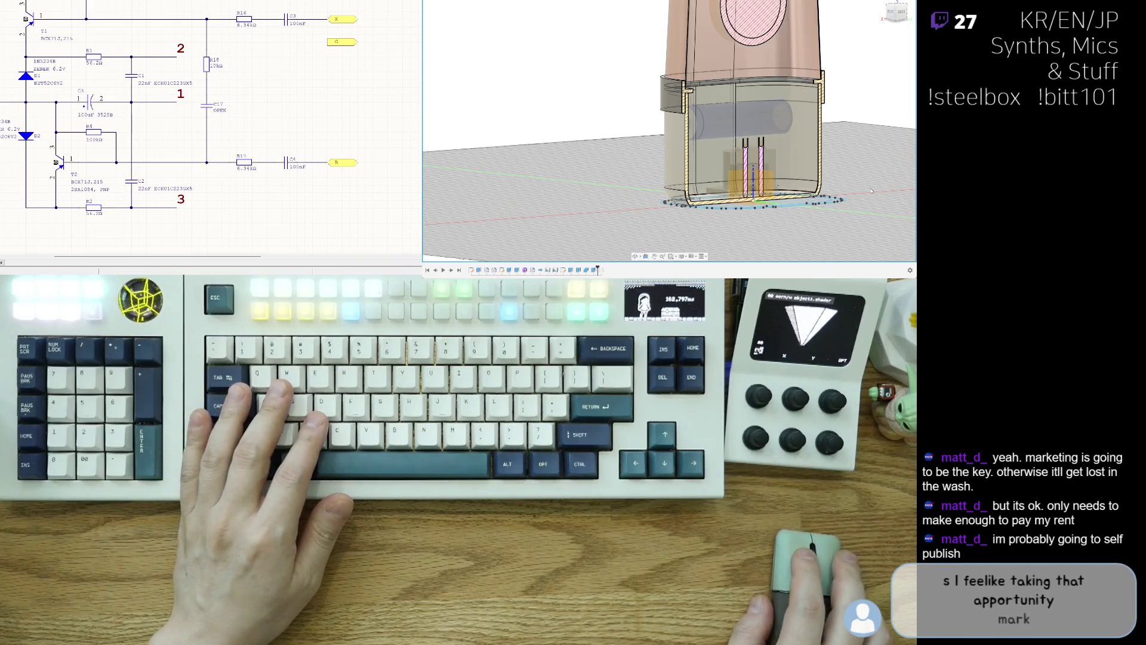
pyautogui.keyDown('shift'); pyautogui.moveTo(841, 203); pyautogui.dragTo(842, 180, button='middle'); pyautogui.keyUp('shift')
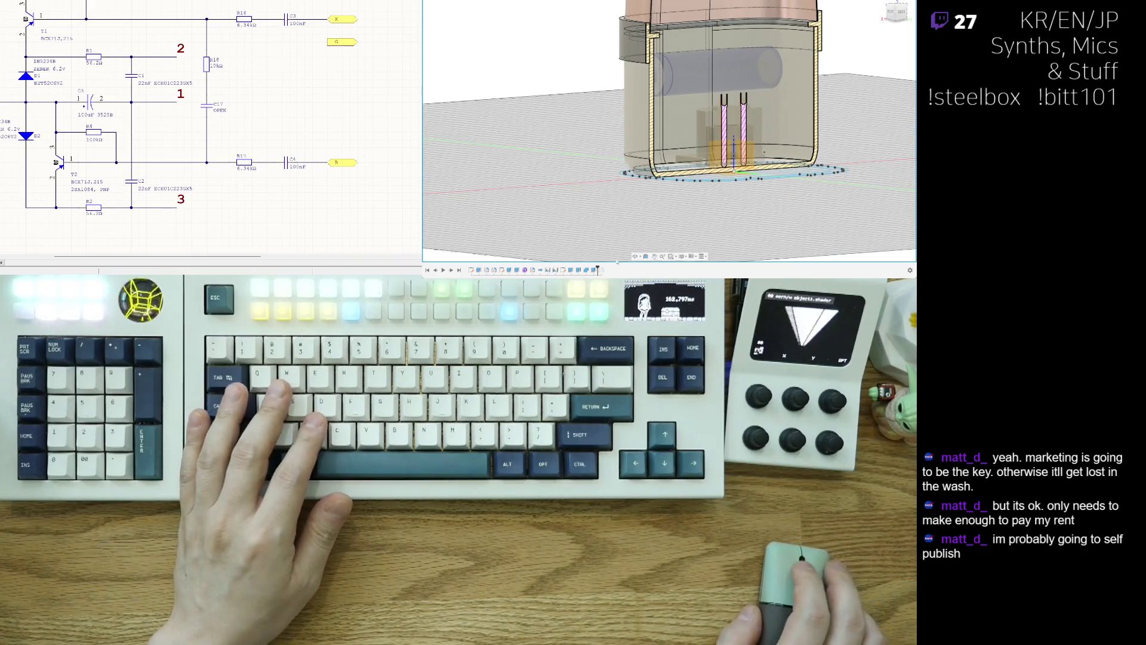
pyautogui.hotkey('ctrl', 'z')
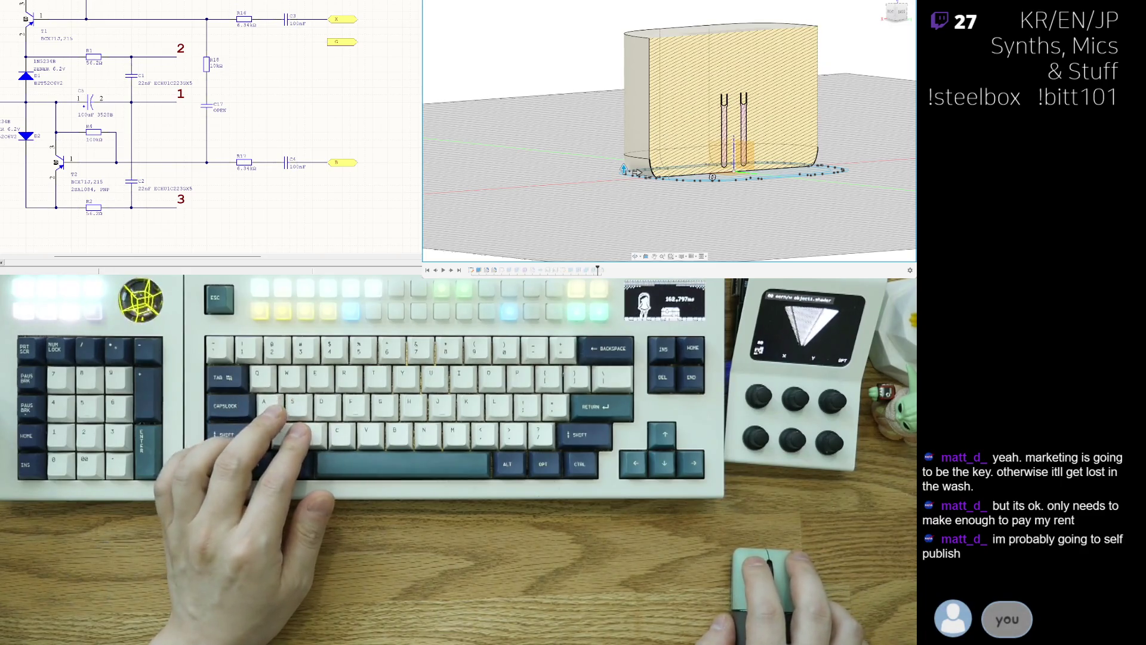
pyautogui.scroll(3, 653, 212)
pyautogui.scroll(2, 654, 213)
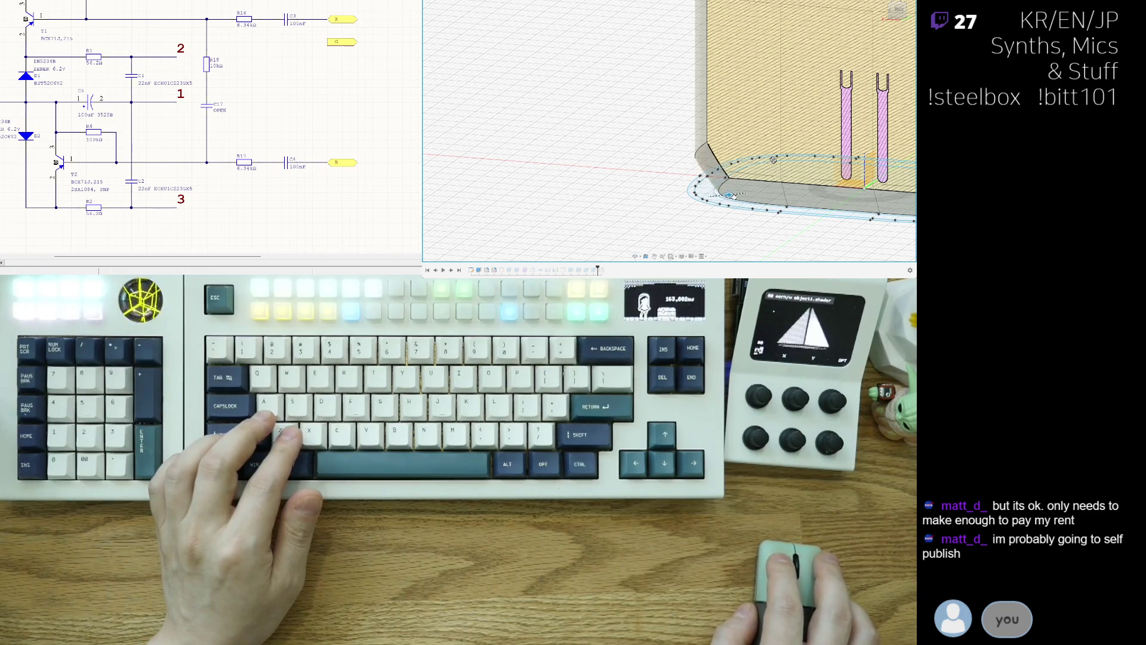
pyautogui.scroll(-3, 739, 199)
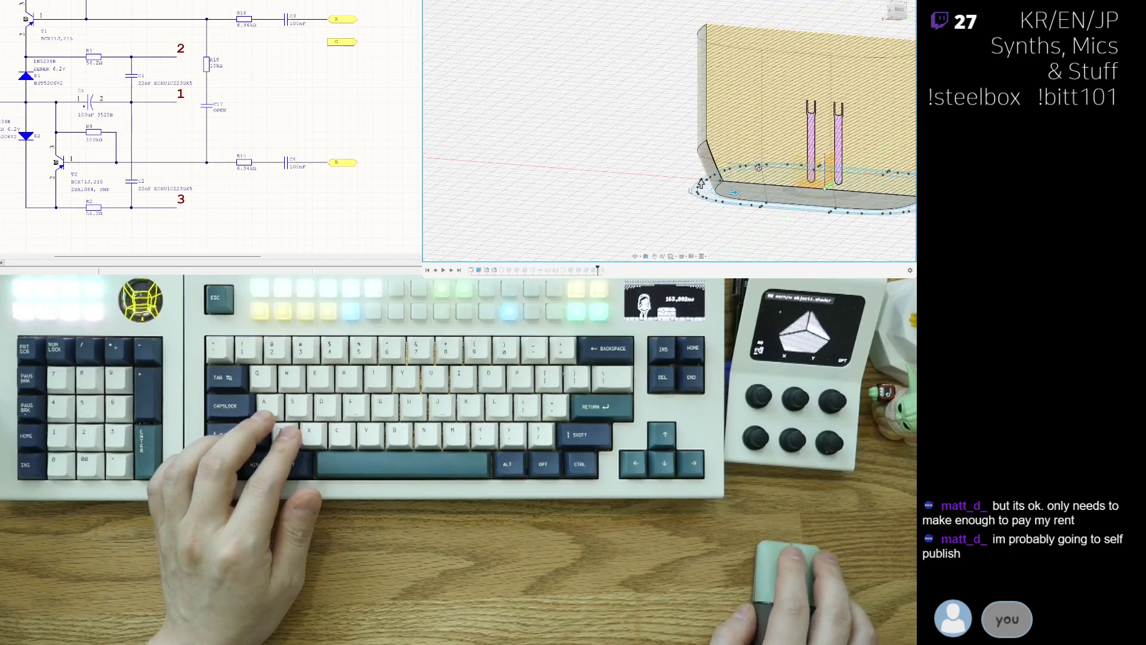
pyautogui.moveTo(739, 199)
pyautogui.keyDown('shift'); pyautogui.mouseDown(button='middle')
pyautogui.moveTo(753, 208)
pyautogui.moveTo(702, 176)
pyautogui.mouseUp(button='middle'); pyautogui.keyUp('shift')
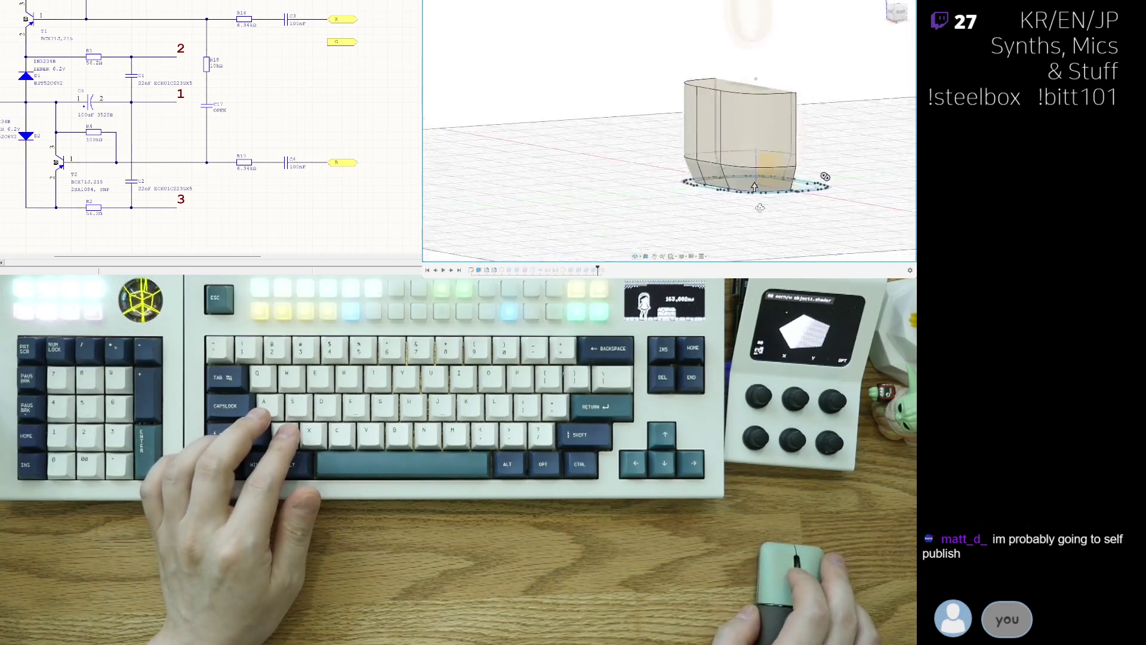
pyautogui.scroll(2, 703, 176)
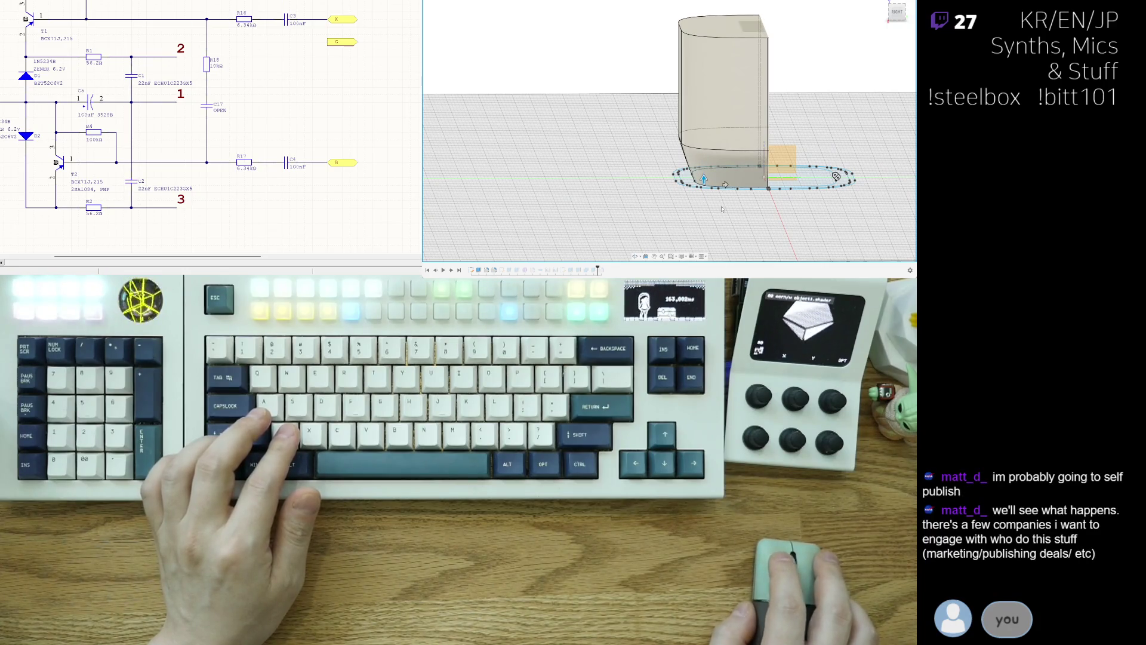
# Pull the base extrusion down to the base profile, confirm it, and view the taller body.
pyautogui.moveTo(717, 219)
pyautogui.mouseDown(button='middle')
pyautogui.moveTo(684, 238)
pyautogui.moveTo(709, 208)
pyautogui.moveTo(703, 157)
pyautogui.mouseUp(button='middle')
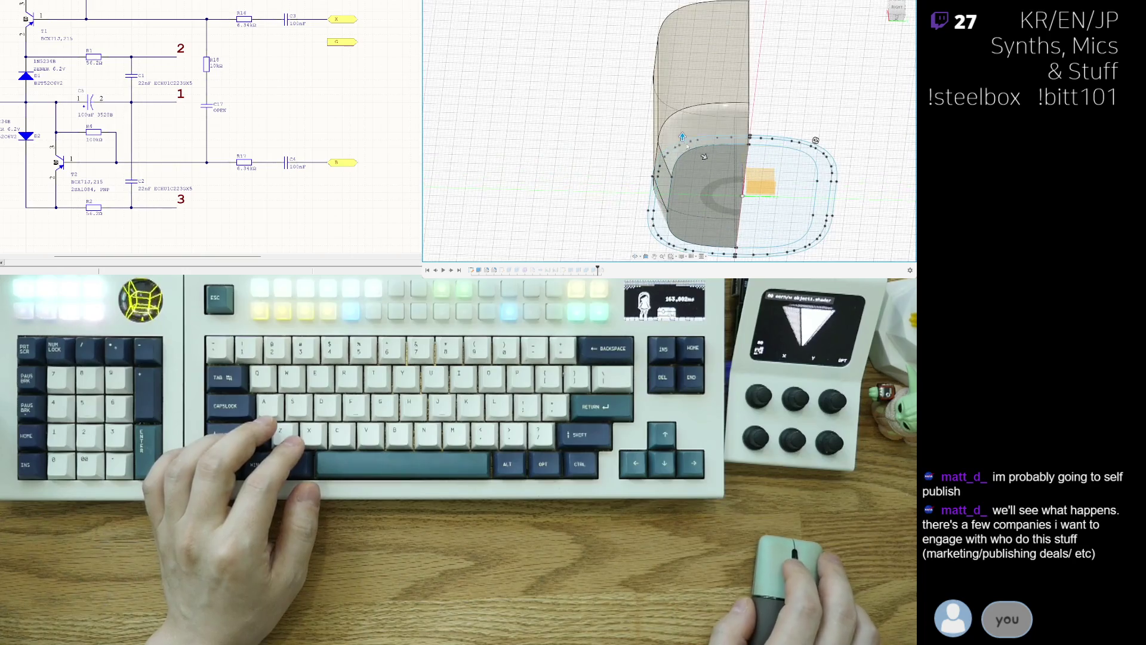
pyautogui.moveTo(683, 109); pyautogui.dragTo(683, 142)
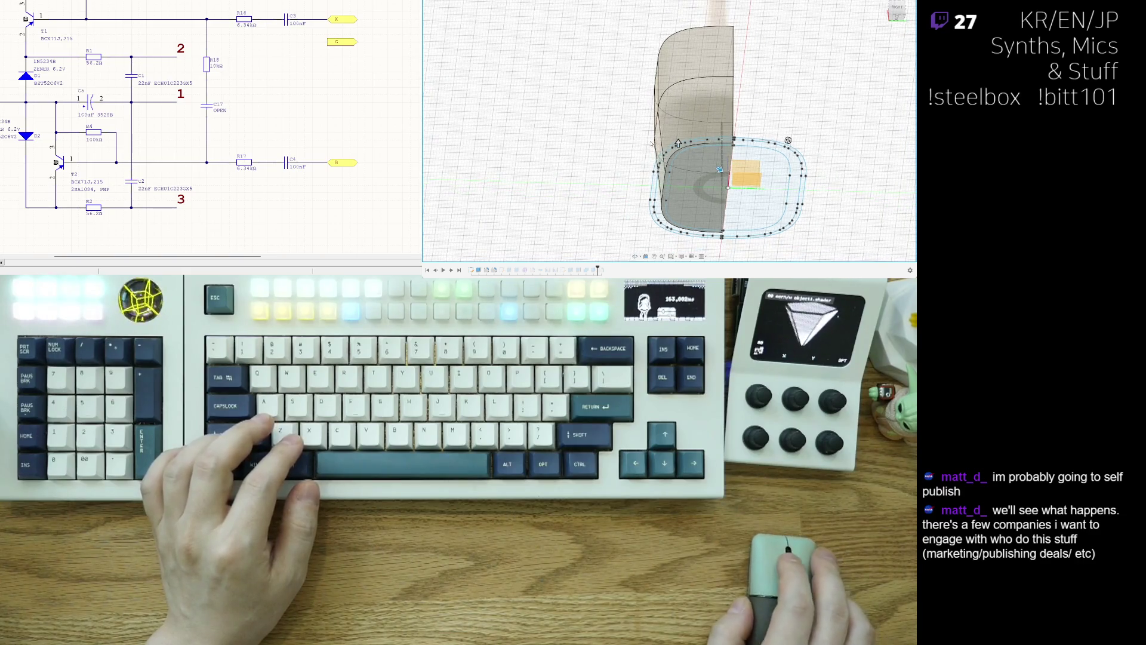
pyautogui.moveTo(664, 144)
pyautogui.keyDown('shift'); pyautogui.mouseDown(button='middle')
pyautogui.moveTo(666, 155)
pyautogui.moveTo(698, 155)
pyautogui.mouseUp(button='middle'); pyautogui.keyUp('shift')
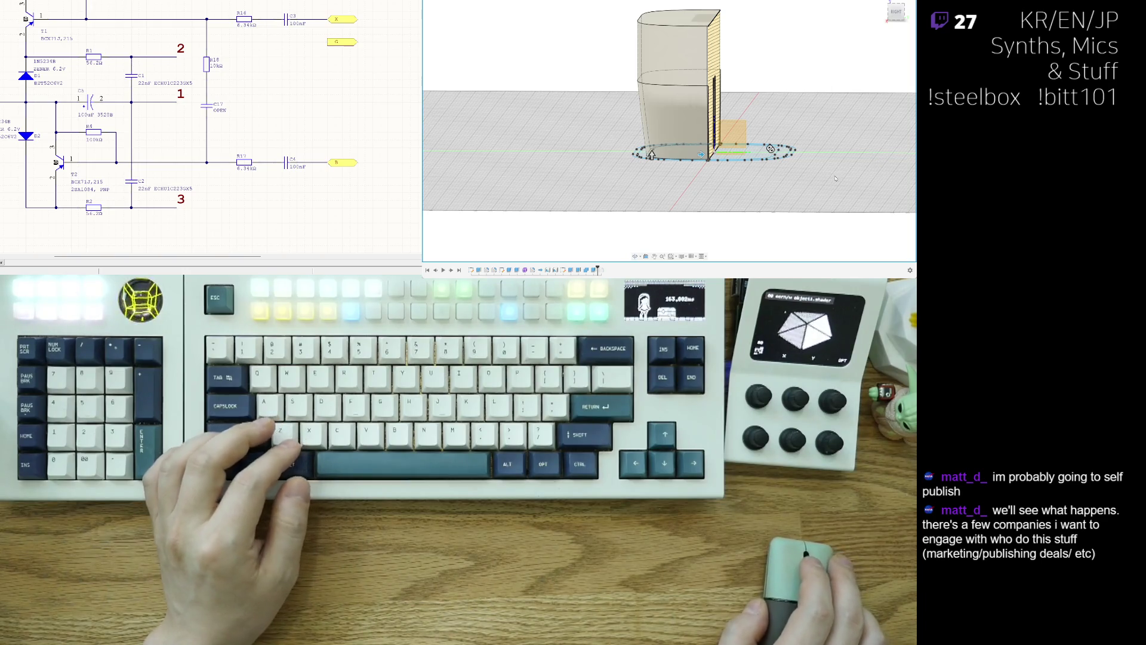
pyautogui.press('e')
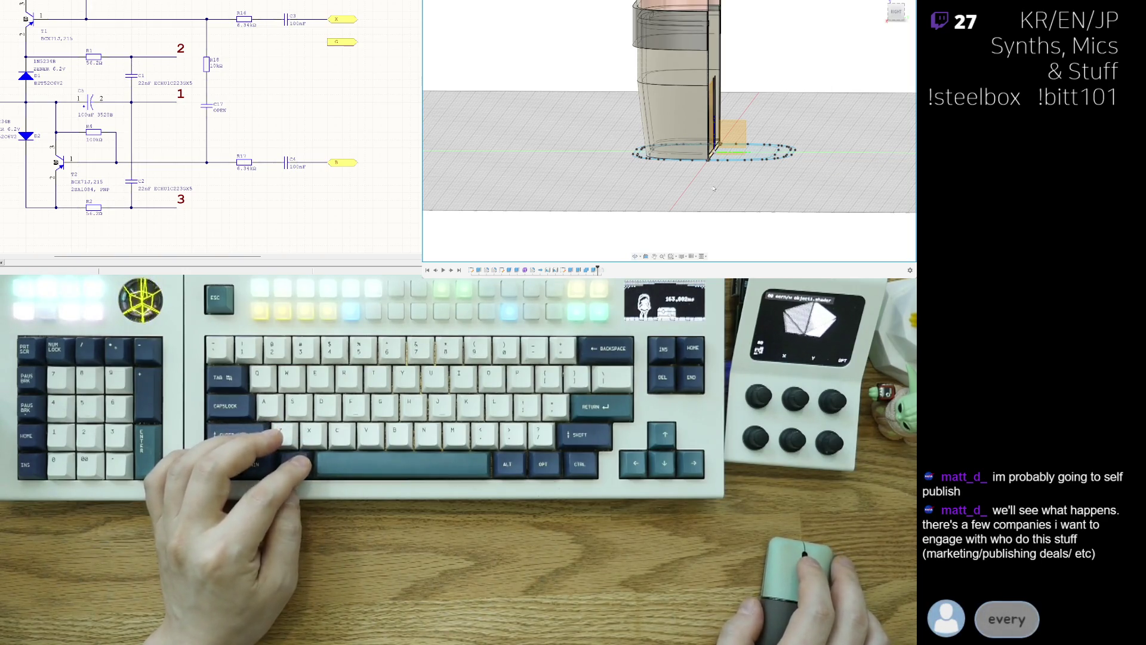
pyautogui.keyDown('shift'); pyautogui.moveTo(714, 188); pyautogui.dragTo(799, 146, button='middle'); pyautogui.keyUp('shift')
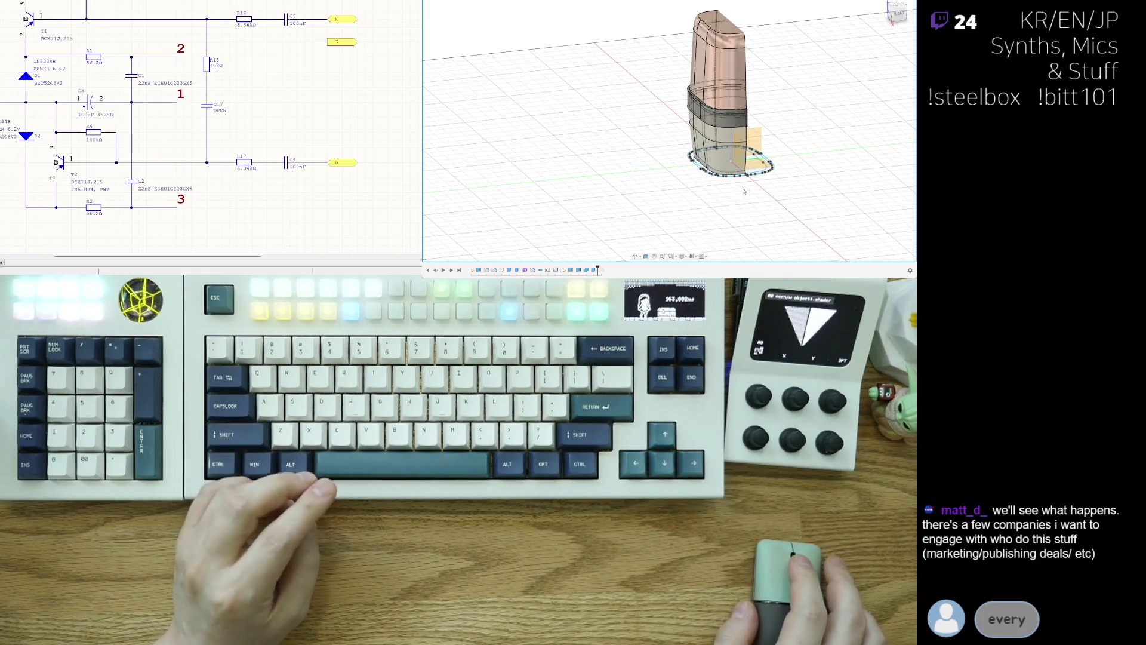
pyautogui.moveTo(773, 207)
pyautogui.keyDown('shift'); pyautogui.mouseDown(button='middle')
pyautogui.moveTo(718, 212)
pyautogui.moveTo(726, 193)
pyautogui.moveTo(699, 204)
pyautogui.moveTo(728, 219)
pyautogui.moveTo(735, 208)
pyautogui.mouseUp(button='middle'); pyautogui.keyUp('shift')
pyautogui.scroll(3, 719, 213)
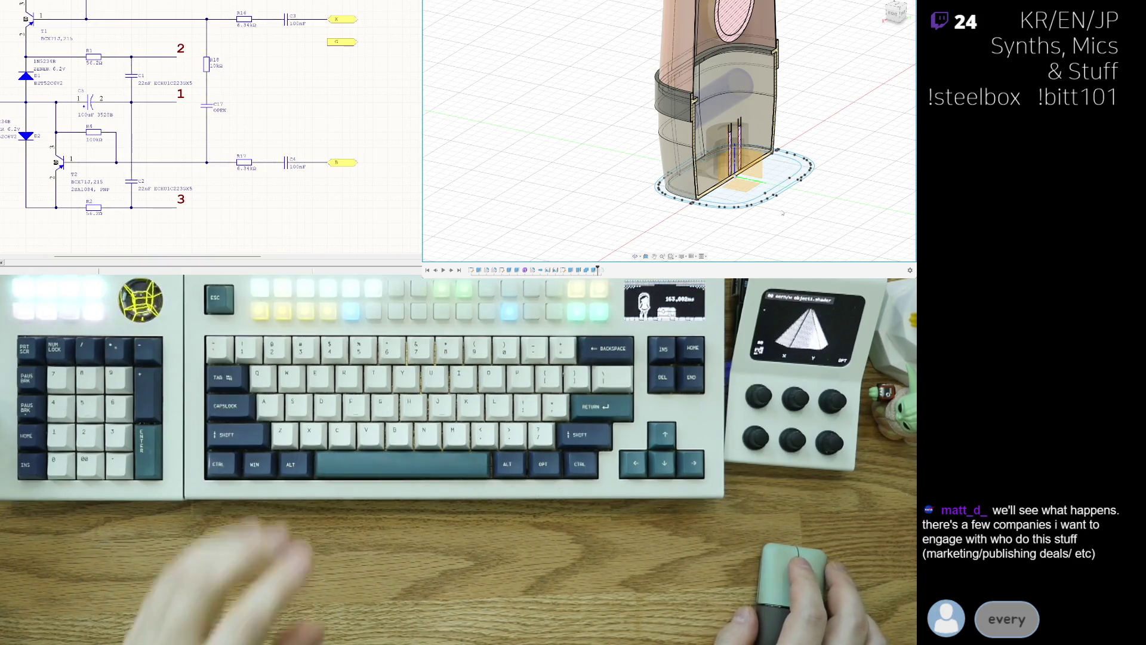
pyautogui.keyDown('shift'); pyautogui.moveTo(779, 216); pyautogui.dragTo(752, 226, button='middle'); pyautogui.keyUp('shift')
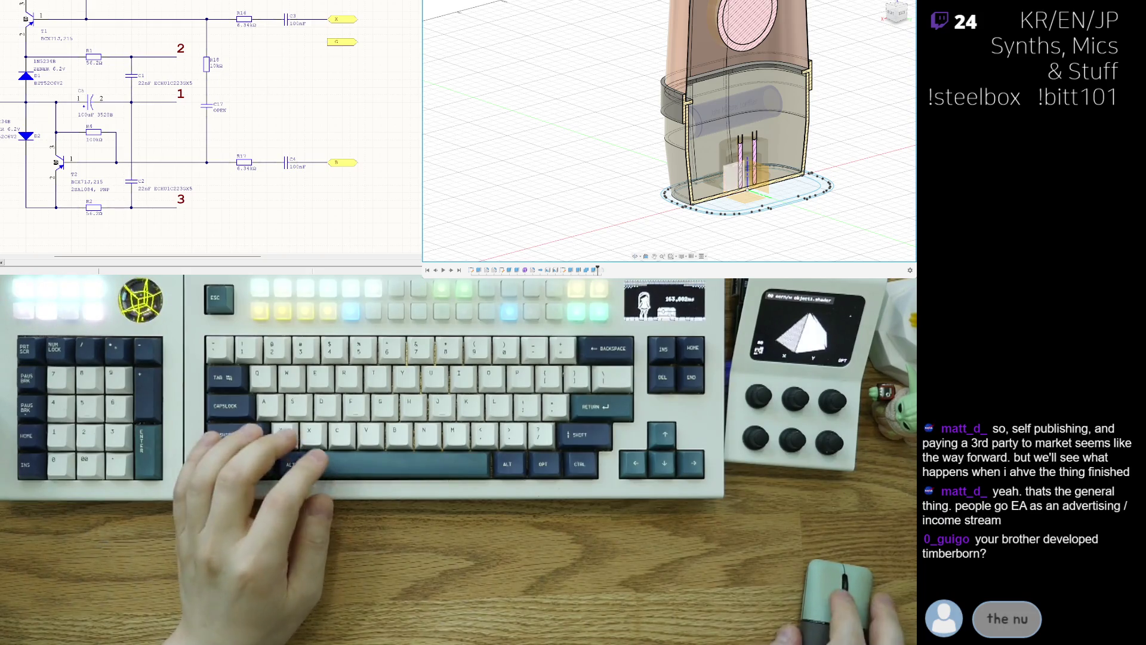
pyautogui.moveTo(788, 179)
pyautogui.keyDown('shift'); pyautogui.mouseDown(button='middle')
pyautogui.moveTo(808, 211)
pyautogui.moveTo(807, 199)
pyautogui.mouseUp(button='middle'); pyautogui.keyUp('shift')
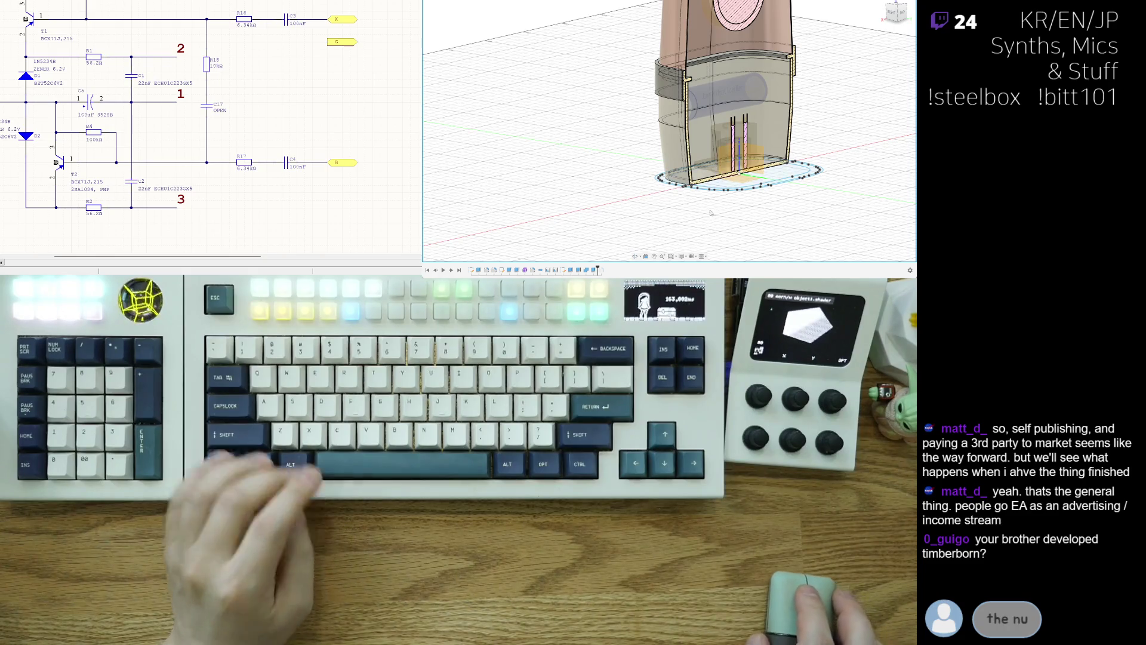
pyautogui.moveTo(809, 198)
pyautogui.keyDown('shift'); pyautogui.mouseDown(button='middle')
pyautogui.moveTo(693, 210)
pyautogui.moveTo(649, 197)
pyautogui.mouseUp(button='middle'); pyautogui.keyUp('shift')
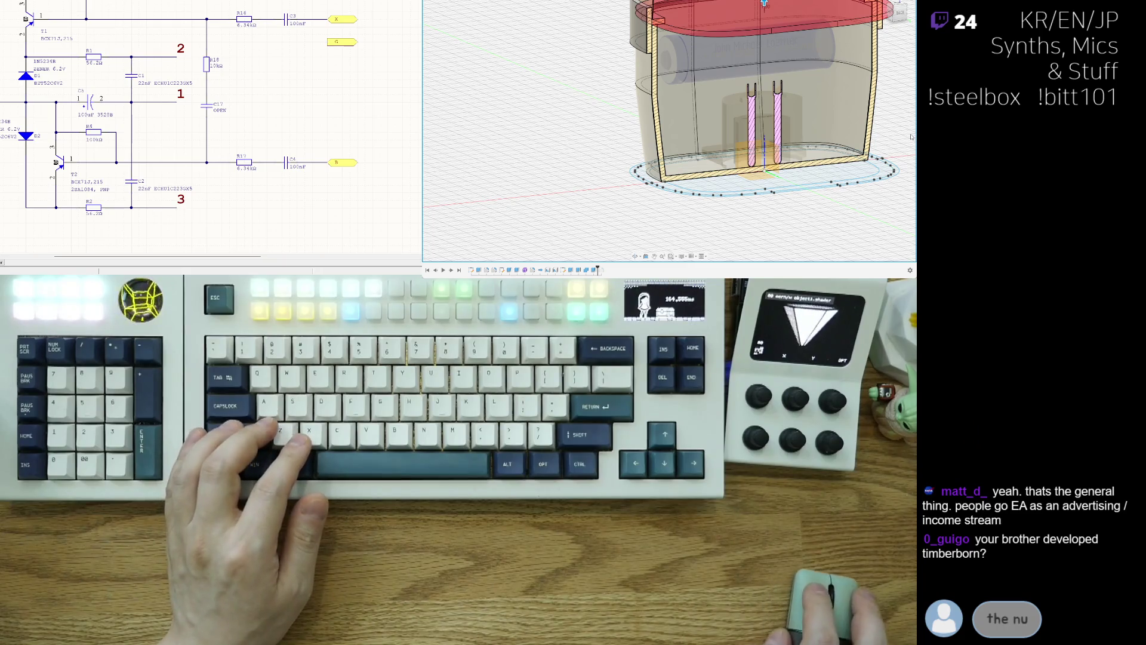
# Drag the timeline marker left to roll the history back before the later features.
pyautogui.keyDown('shift'); pyautogui.moveTo(910, 136); pyautogui.dragTo(615, 207, button='middle'); pyautogui.keyUp('shift')
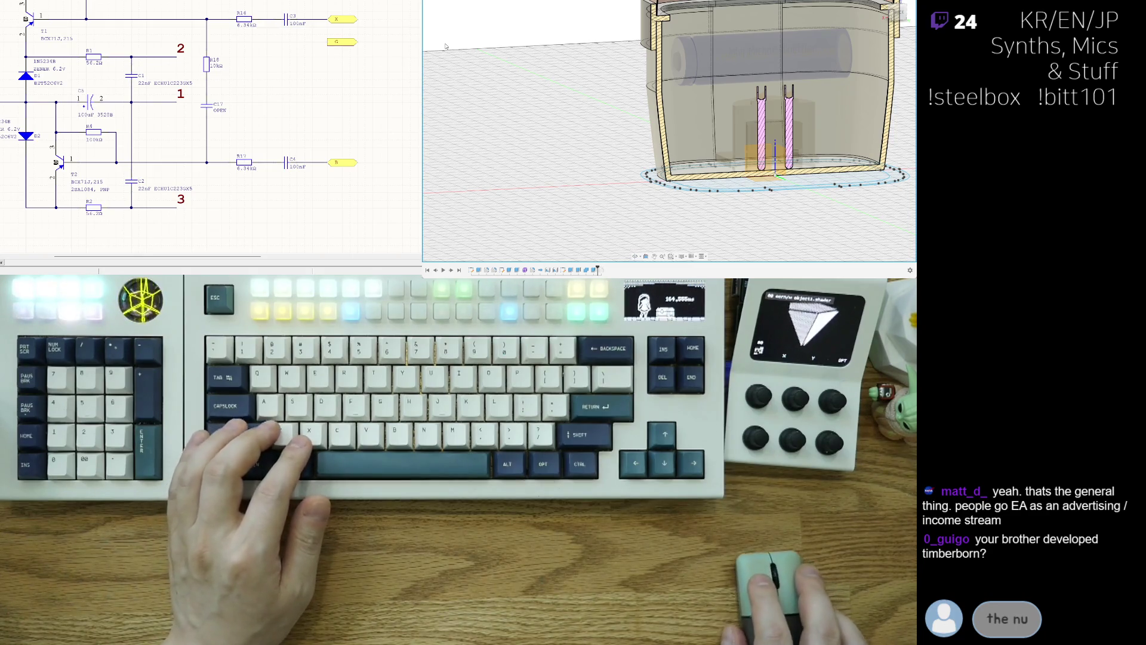
pyautogui.moveTo(597, 269); pyautogui.dragTo(521, 269)
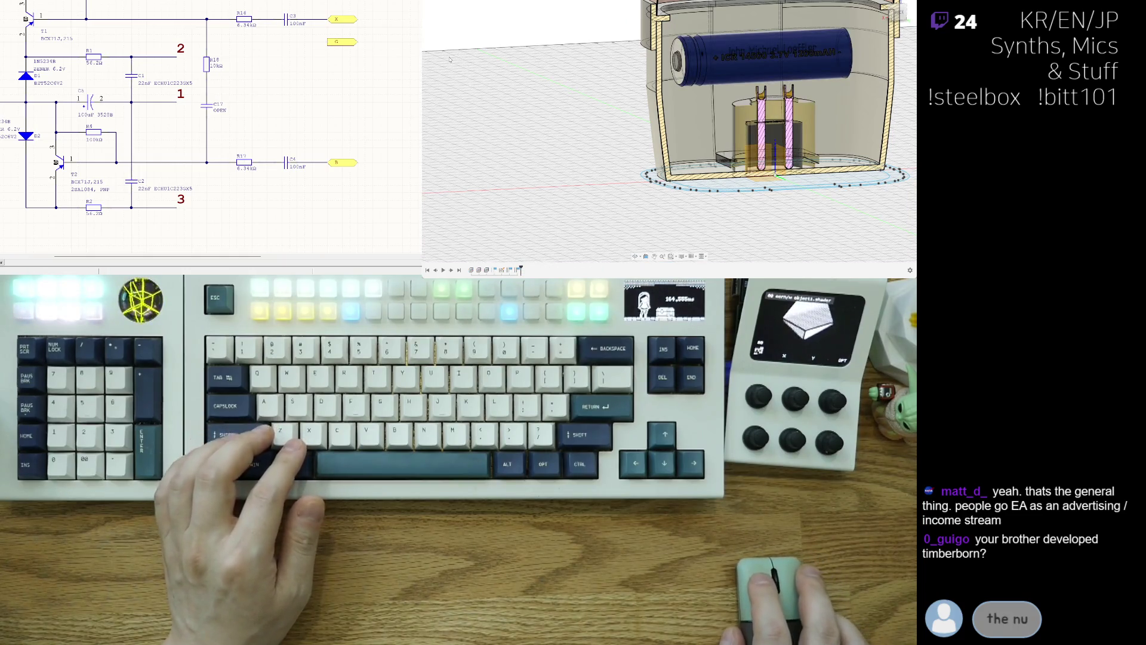
pyautogui.moveTo(558, 69)
pyautogui.keyDown('shift'); pyautogui.mouseDown(button='middle')
pyautogui.moveTo(628, 108)
pyautogui.moveTo(702, 205)
pyautogui.moveTo(693, 198)
pyautogui.mouseUp(button='middle'); pyautogui.keyUp('shift')
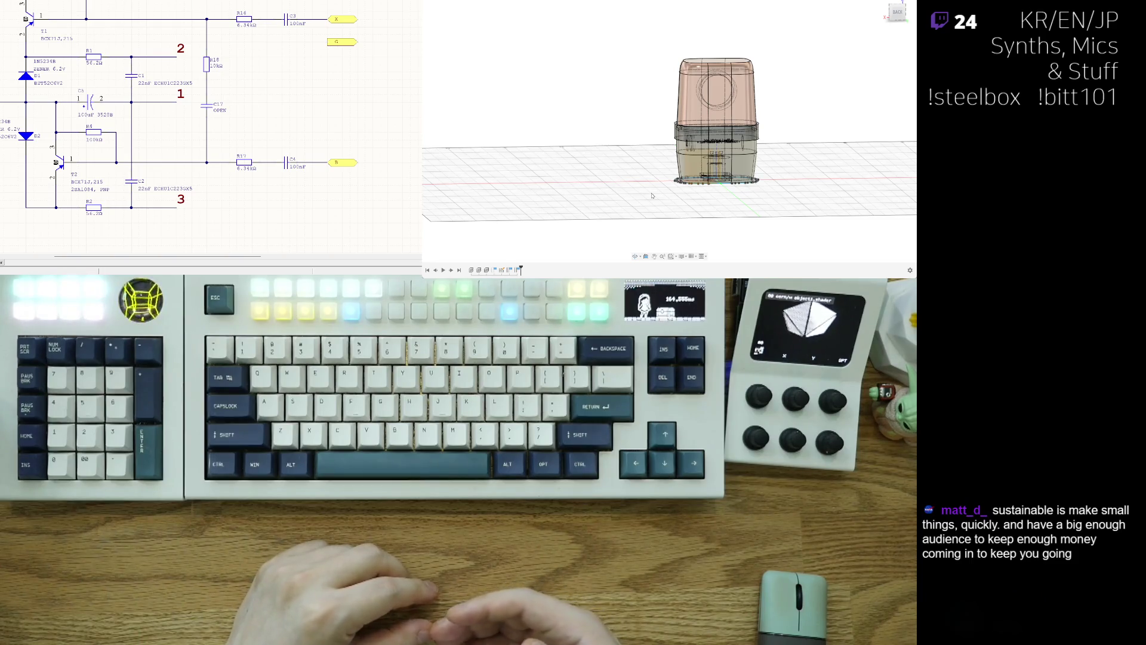
pyautogui.scroll(3, 742, 201)
# Zoom in and orbit lower to bring the enclosure's underside into view.
pyautogui.keyDown('shift'); pyautogui.moveTo(743, 201); pyautogui.dragTo(818, 162, button='middle'); pyautogui.keyUp('shift')
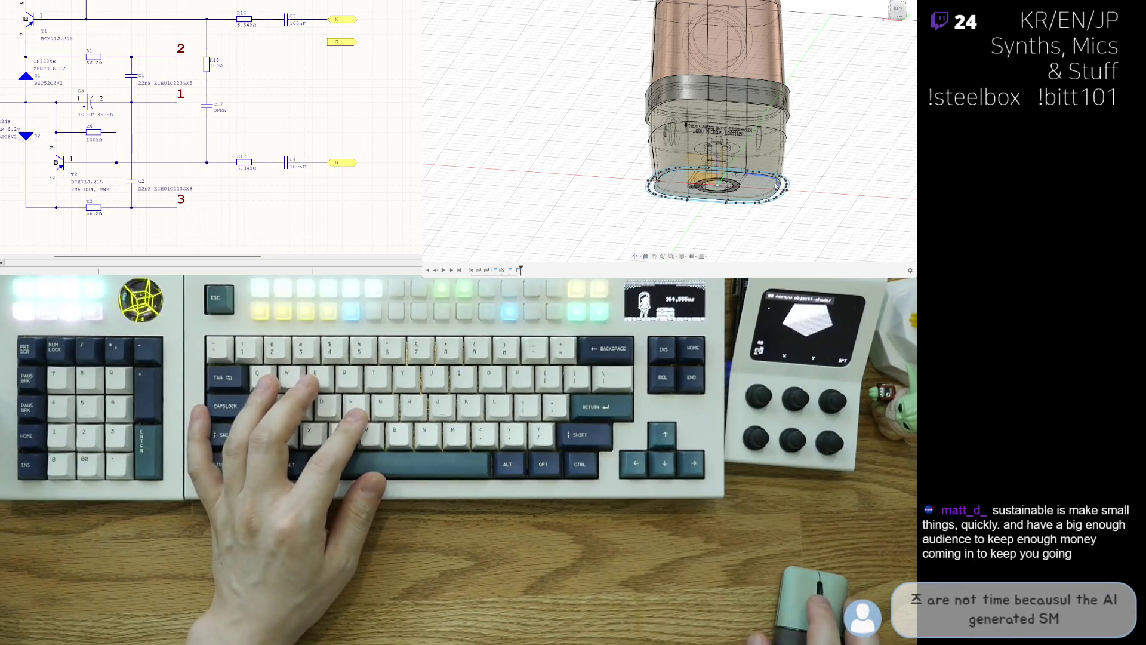
pyautogui.moveTo(817, 162)
pyautogui.keyDown('shift'); pyautogui.mouseDown(button='middle')
pyautogui.moveTo(714, 194)
pyautogui.moveTo(823, 203)
pyautogui.mouseUp(button='middle'); pyautogui.keyUp('shift')
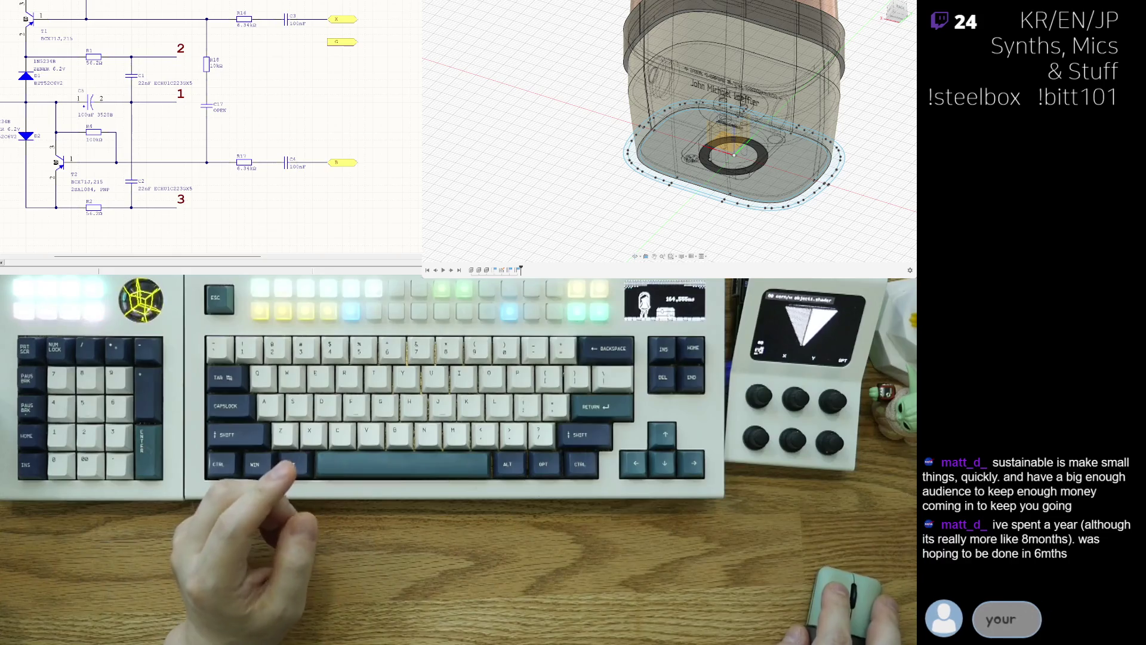
pyautogui.click(699, 175)
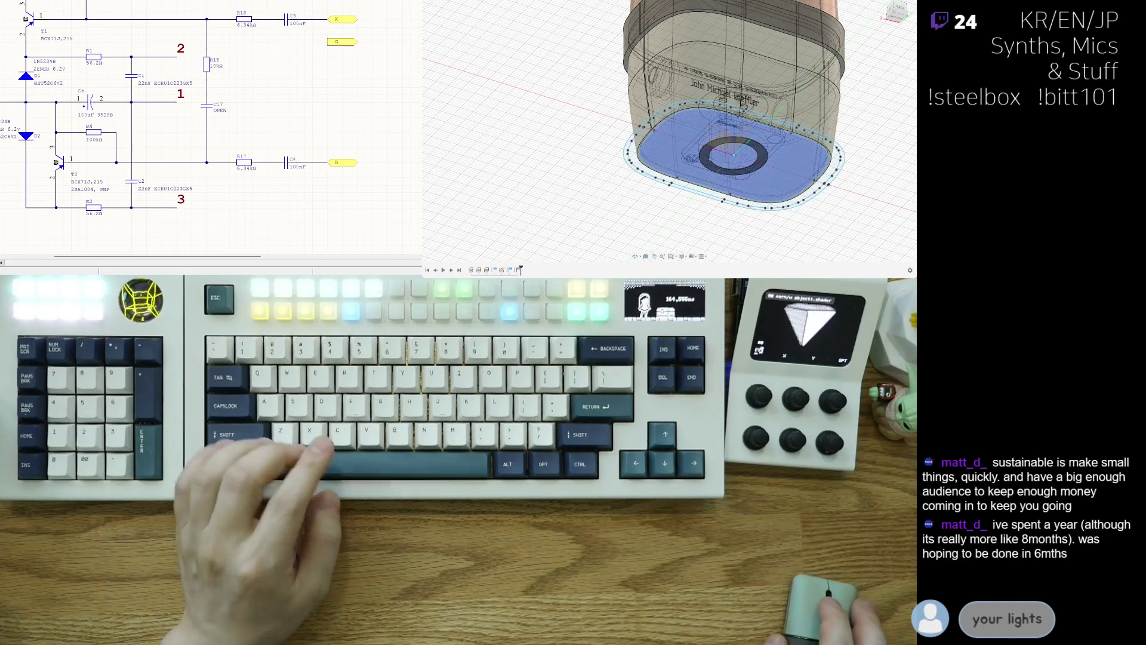
pyautogui.keyDown('shift'); pyautogui.moveTo(717, 188); pyautogui.dragTo(717, 224, button='middle'); pyautogui.keyUp('shift')
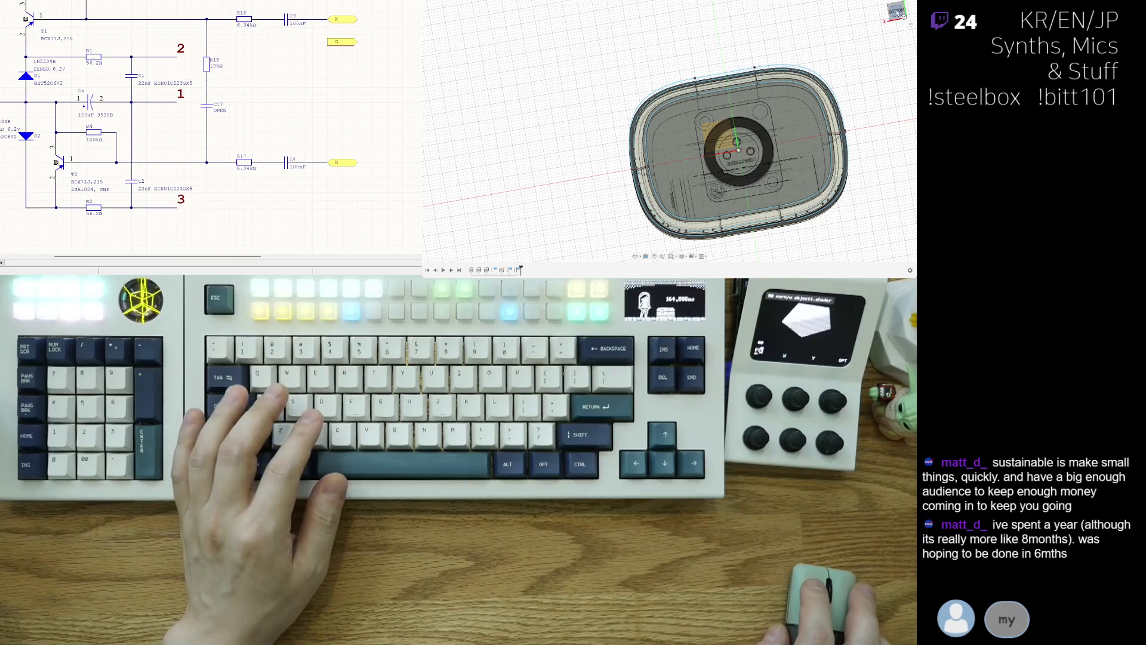
pyautogui.scroll(2, 827, 172)
pyautogui.scroll(2, 766, 105)
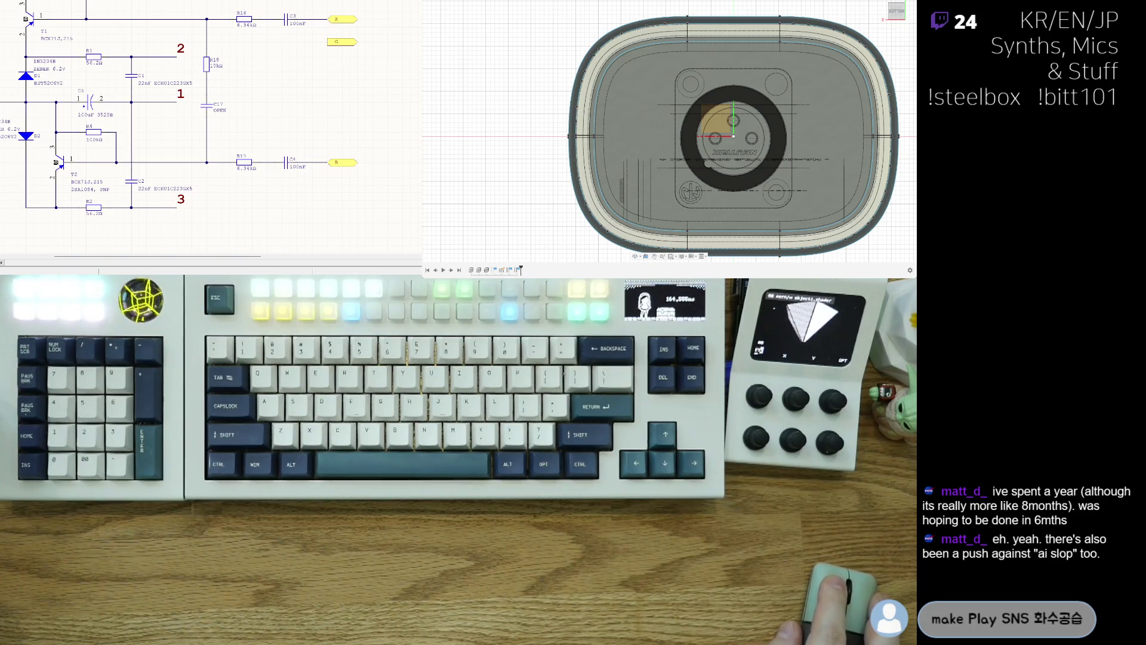
pyautogui.click(645, 179)
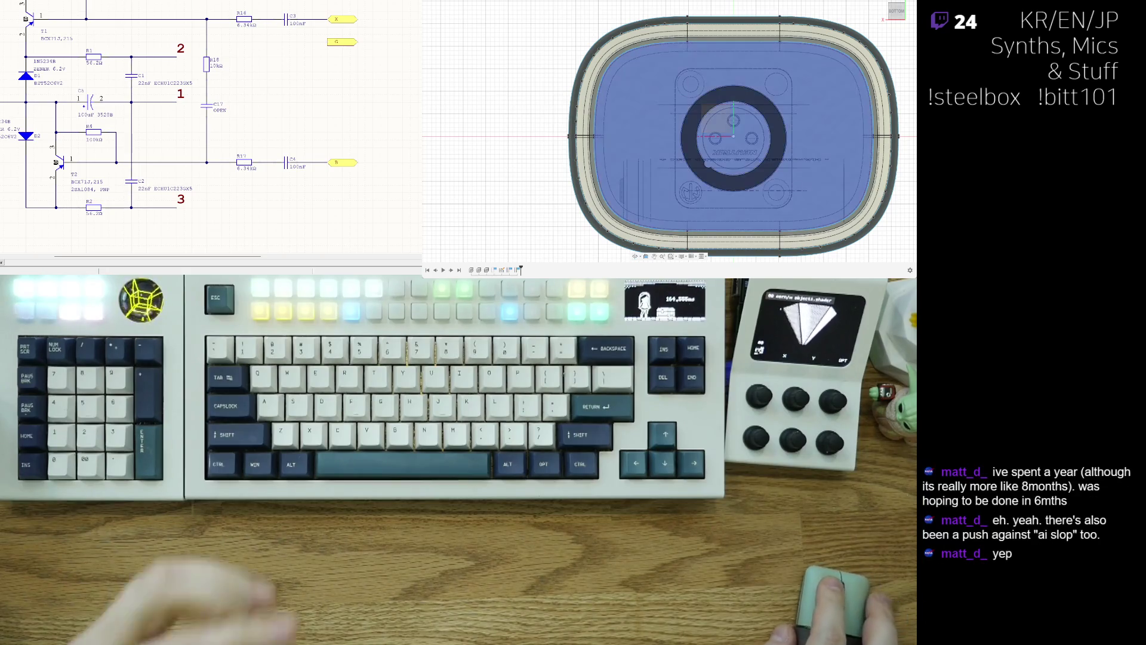
pyautogui.scroll(-3, 742, 89)
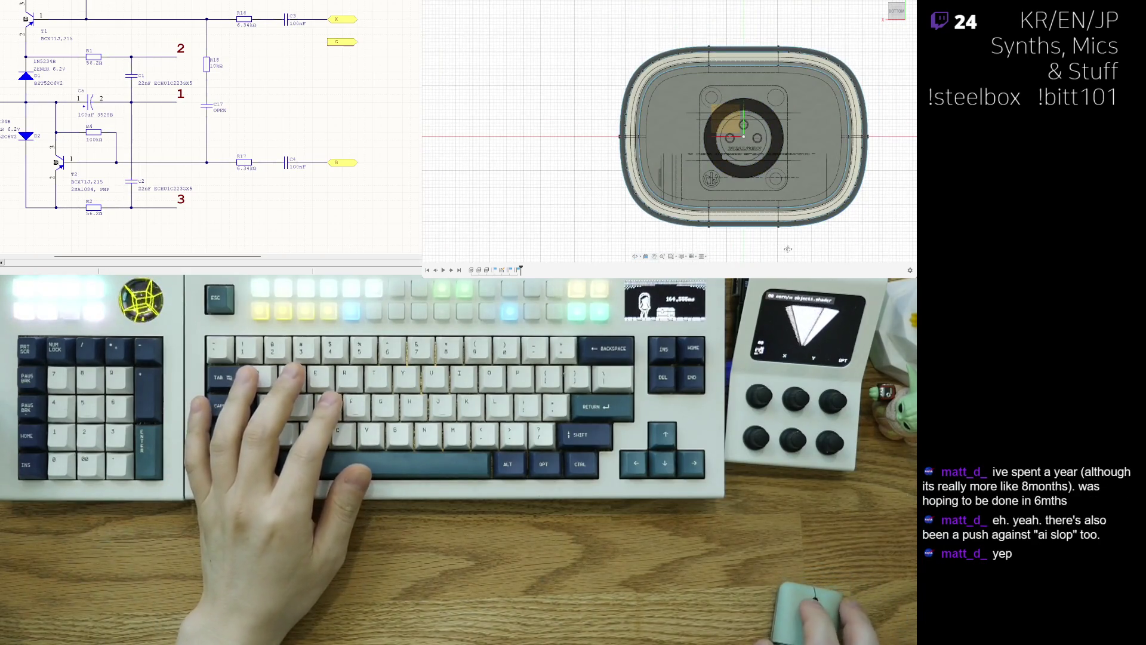
pyautogui.click(757, 178)
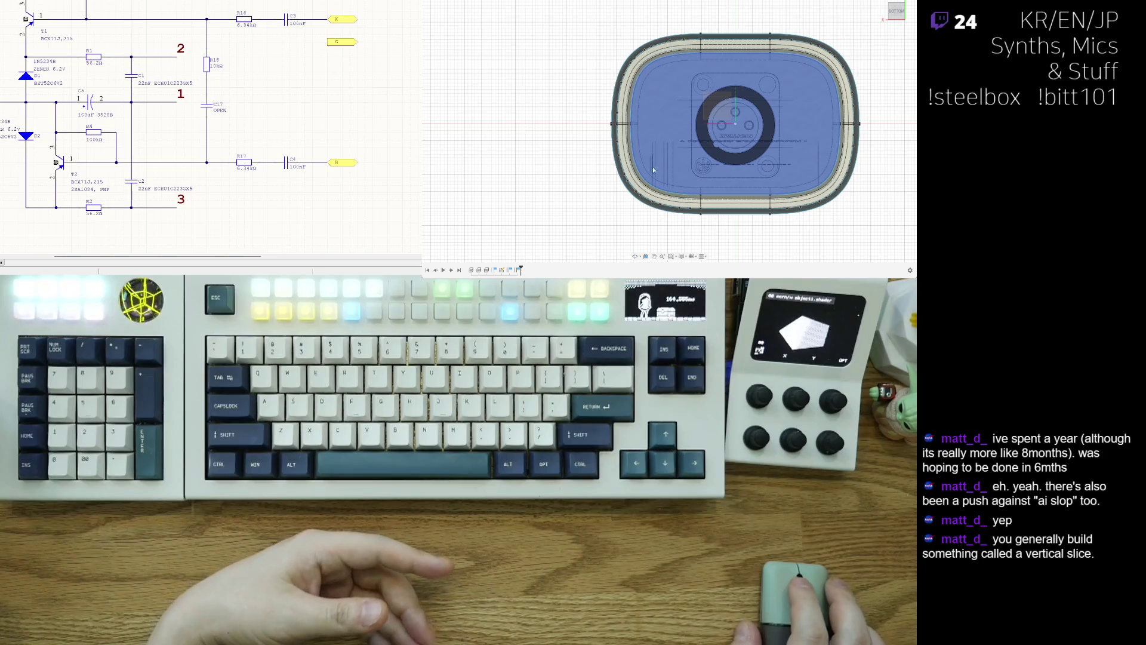
pyautogui.moveTo(786, 219)
pyautogui.keyDown('shift'); pyautogui.mouseDown(button='middle')
pyautogui.moveTo(831, 181)
pyautogui.moveTo(810, 129)
pyautogui.mouseUp(button='middle'); pyautogui.keyUp('shift')
pyautogui.click(810, 128)
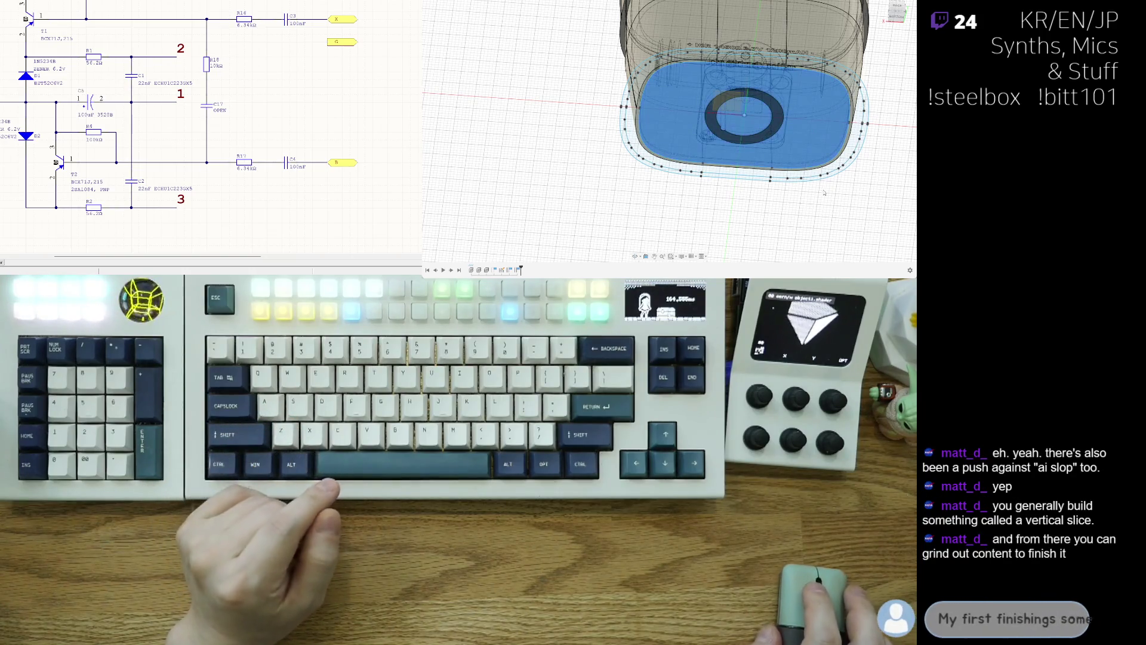
pyautogui.keyDown('shift'); pyautogui.moveTo(810, 129); pyautogui.dragTo(819, 238, button='middle'); pyautogui.keyUp('shift')
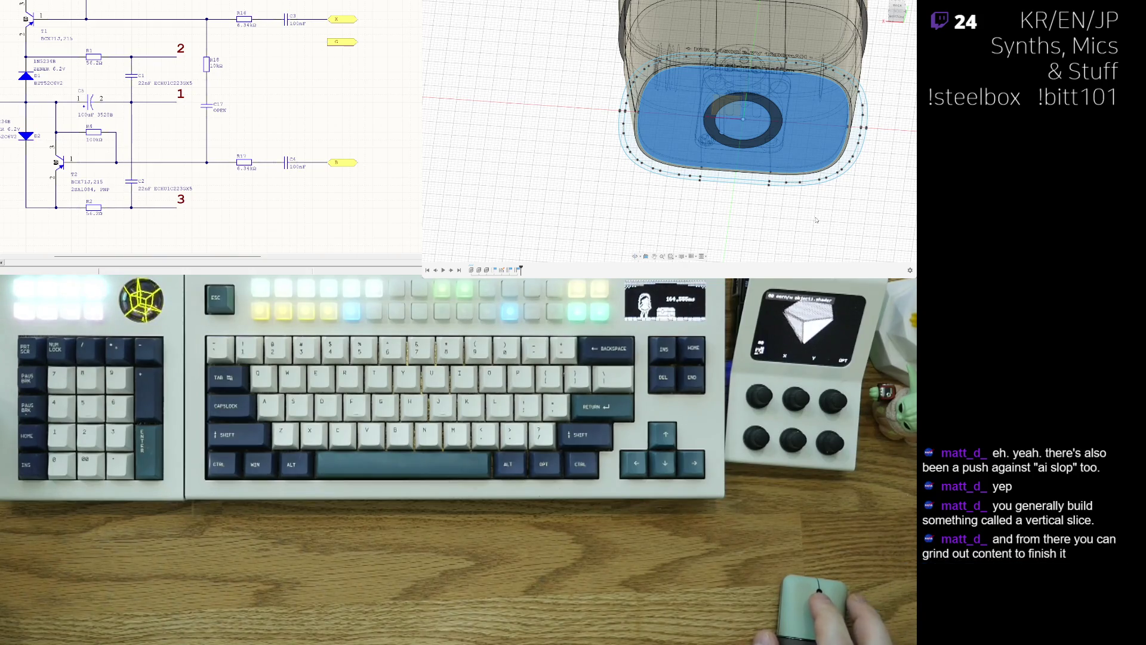
pyautogui.press('Escape')
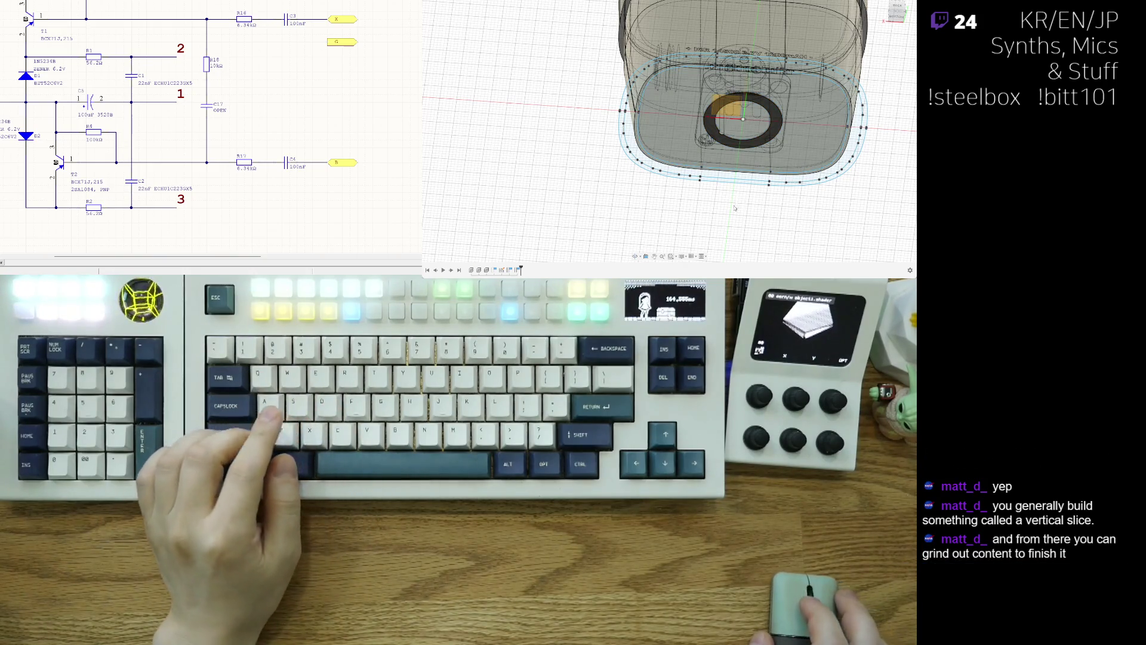
pyautogui.moveTo(810, 211)
pyautogui.keyDown('shift'); pyautogui.mouseDown(button='middle')
pyautogui.moveTo(717, 190)
pyautogui.moveTo(726, 187)
pyautogui.mouseUp(button='middle'); pyautogui.keyUp('shift')
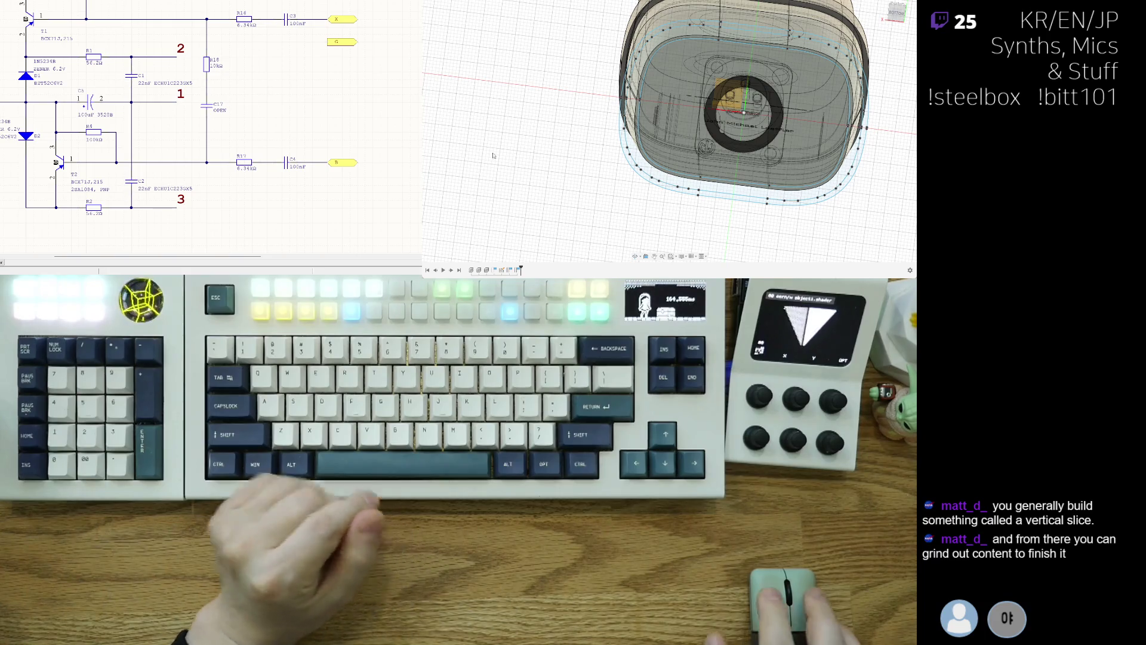
pyautogui.click(653, 136)
pyautogui.moveTo(652, 138)
pyautogui.keyDown('shift'); pyautogui.mouseDown(button='middle')
pyautogui.moveTo(641, 201)
pyautogui.moveTo(760, 188)
pyautogui.moveTo(762, 213)
pyautogui.moveTo(806, 222)
pyautogui.mouseUp(button='middle'); pyautogui.keyUp('shift')
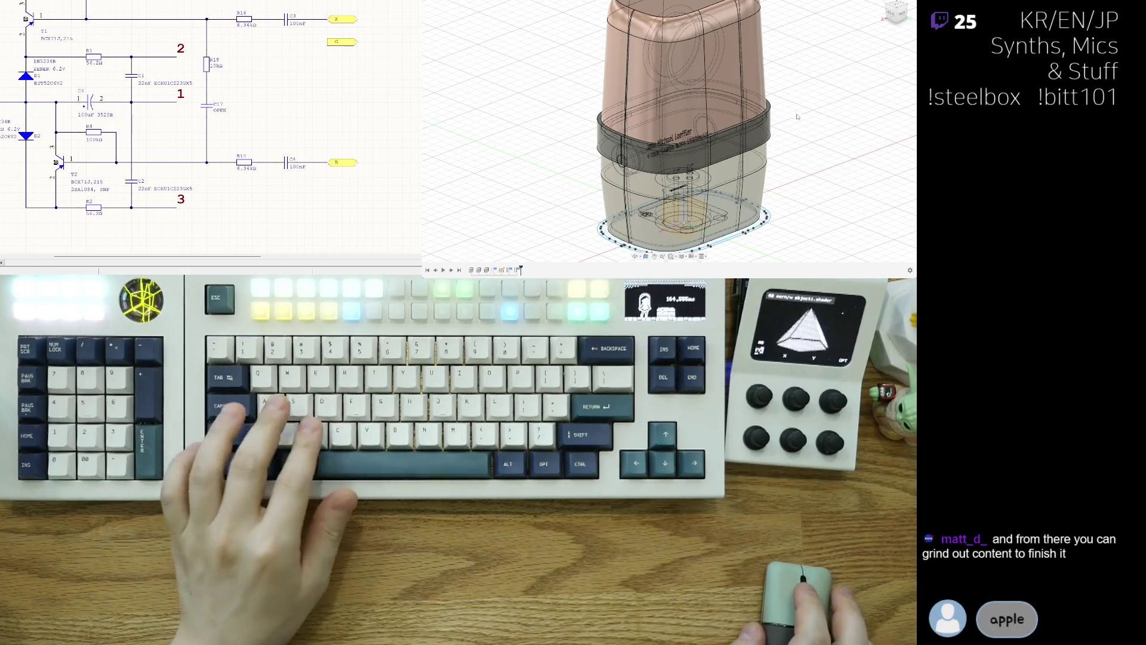
pyautogui.keyDown('shift'); pyautogui.moveTo(828, 122); pyautogui.dragTo(813, 154, button='middle'); pyautogui.keyUp('shift')
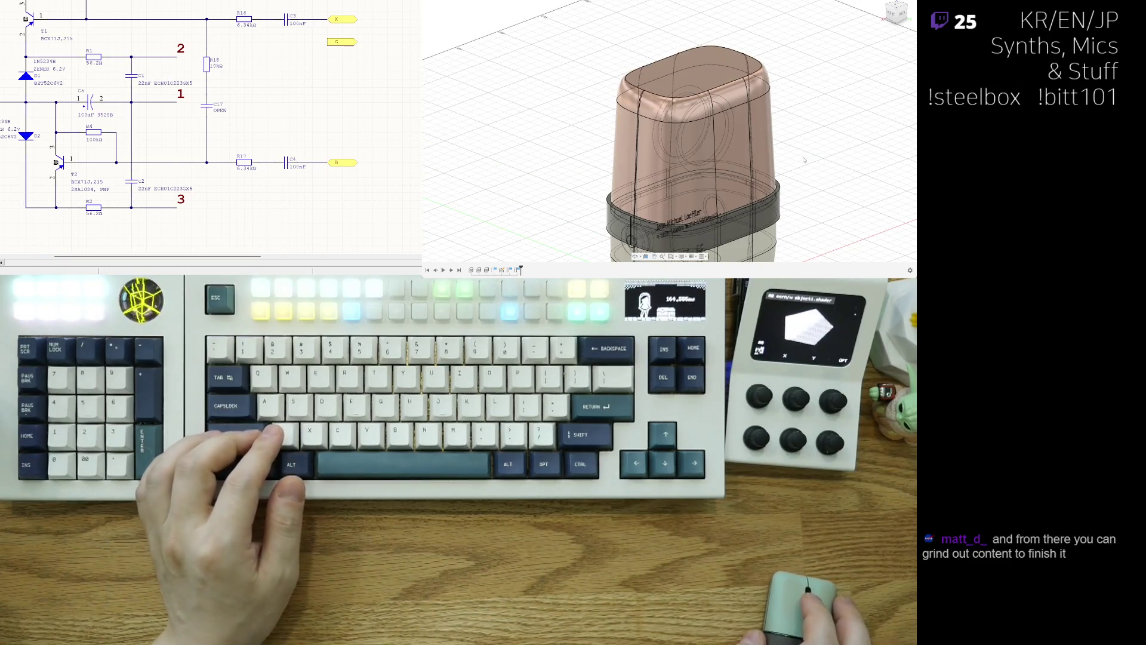
pyautogui.scroll(2, 722, 189)
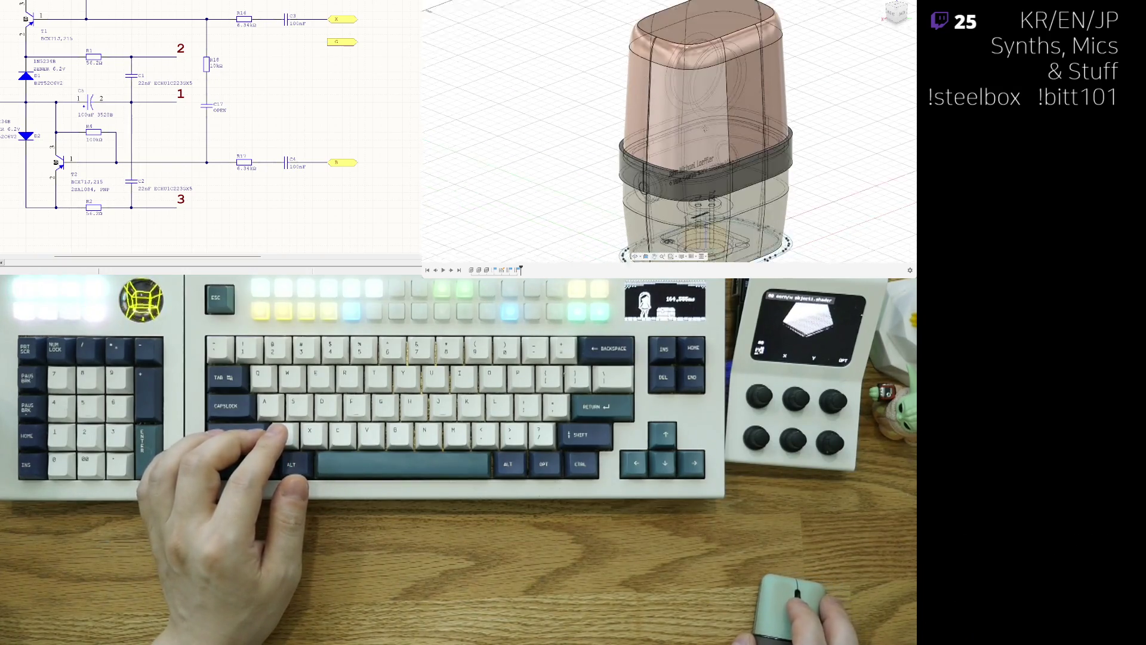
pyautogui.scroll(2, 608, 169)
pyautogui.scroll(-3, 599, 181)
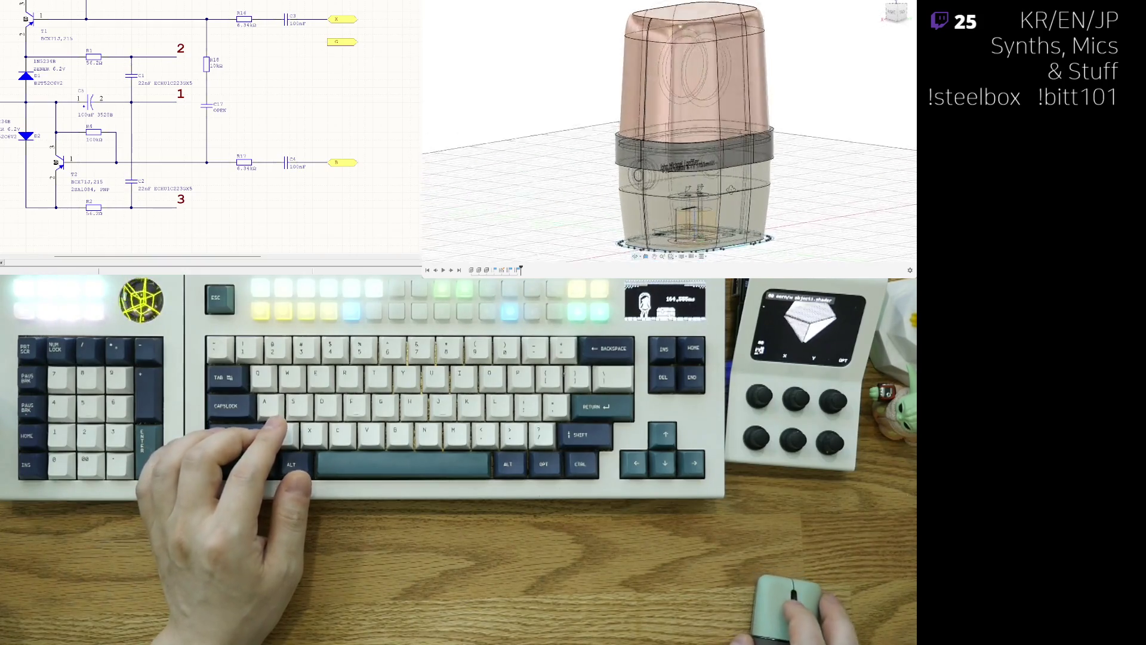
pyautogui.keyDown('shift'); pyautogui.moveTo(599, 181); pyautogui.dragTo(613, 153, button='middle'); pyautogui.keyUp('shift')
pyautogui.keyDown('shift'); pyautogui.moveTo(729, 210); pyautogui.dragTo(737, 179, button='middle'); pyautogui.keyUp('shift')
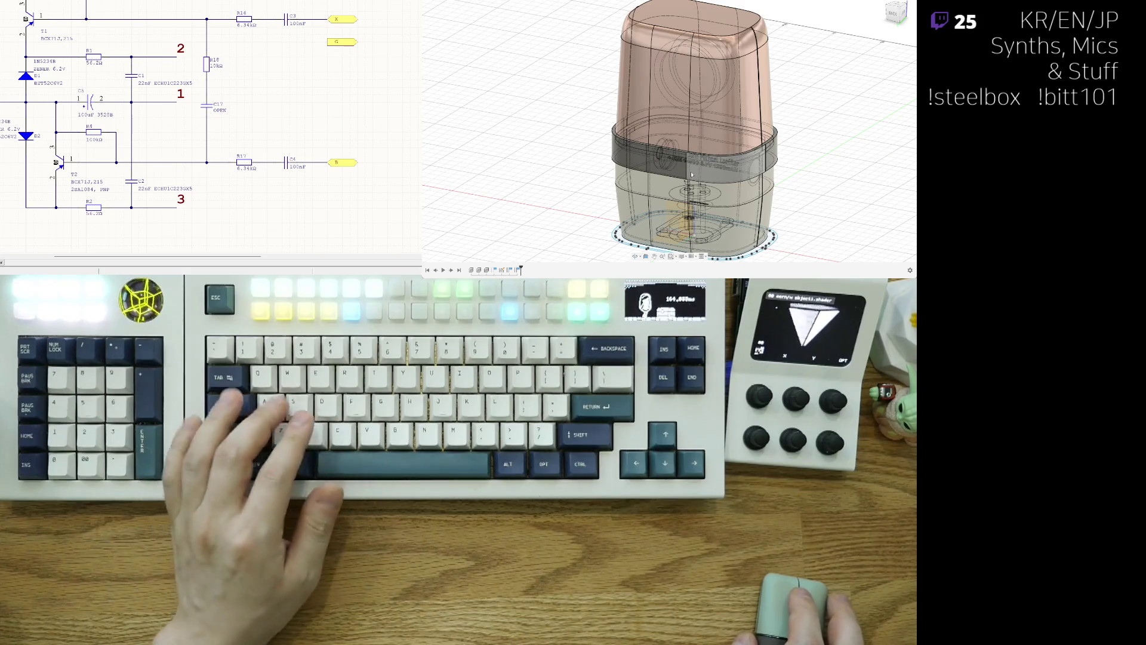
pyautogui.keyDown('shift'); pyautogui.moveTo(803, 165); pyautogui.dragTo(777, 166, button='middle'); pyautogui.keyUp('shift')
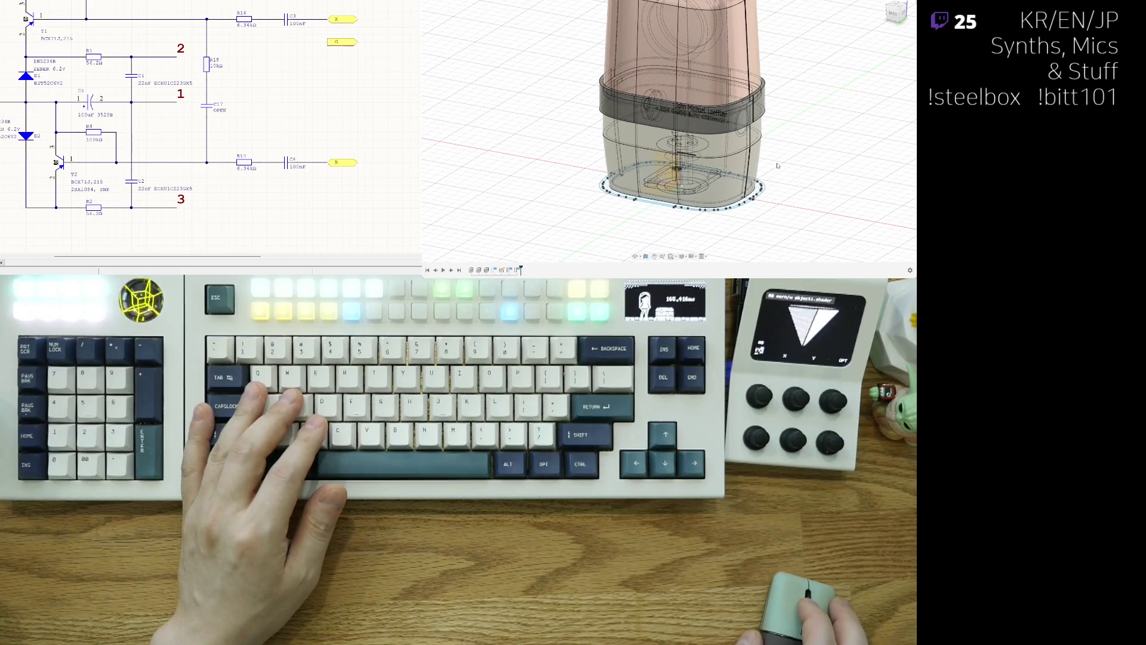
pyautogui.scroll(-3, 769, 184)
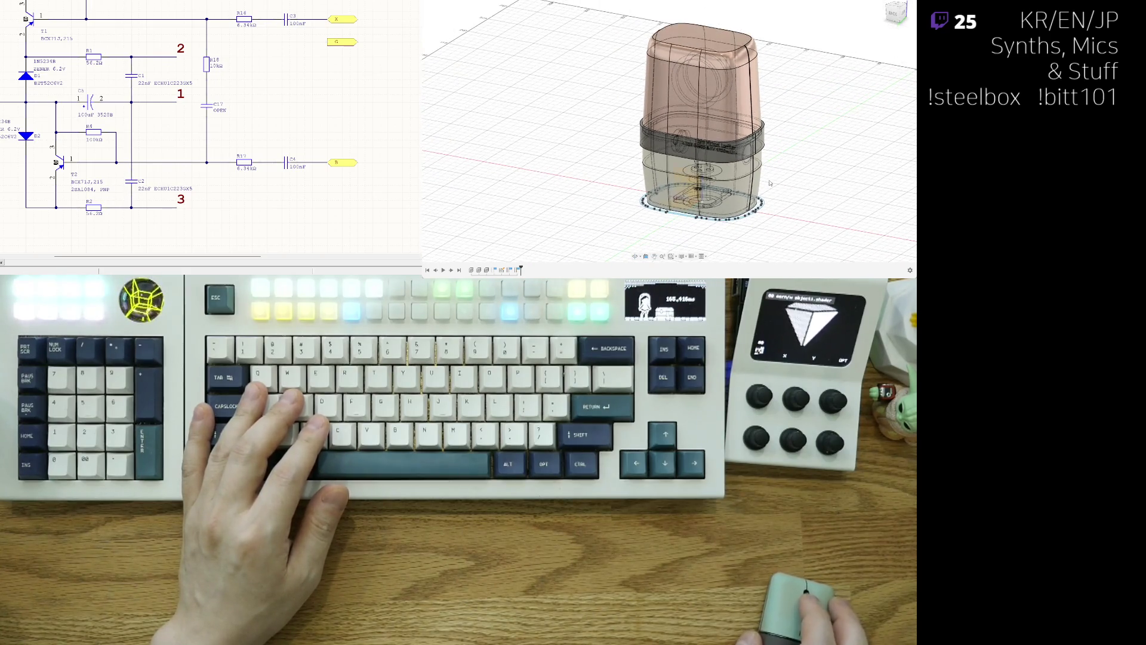
pyautogui.keyDown('shift'); pyautogui.moveTo(766, 211); pyautogui.dragTo(783, 193, button='middle'); pyautogui.keyUp('shift')
pyautogui.scroll(2, 762, 200)
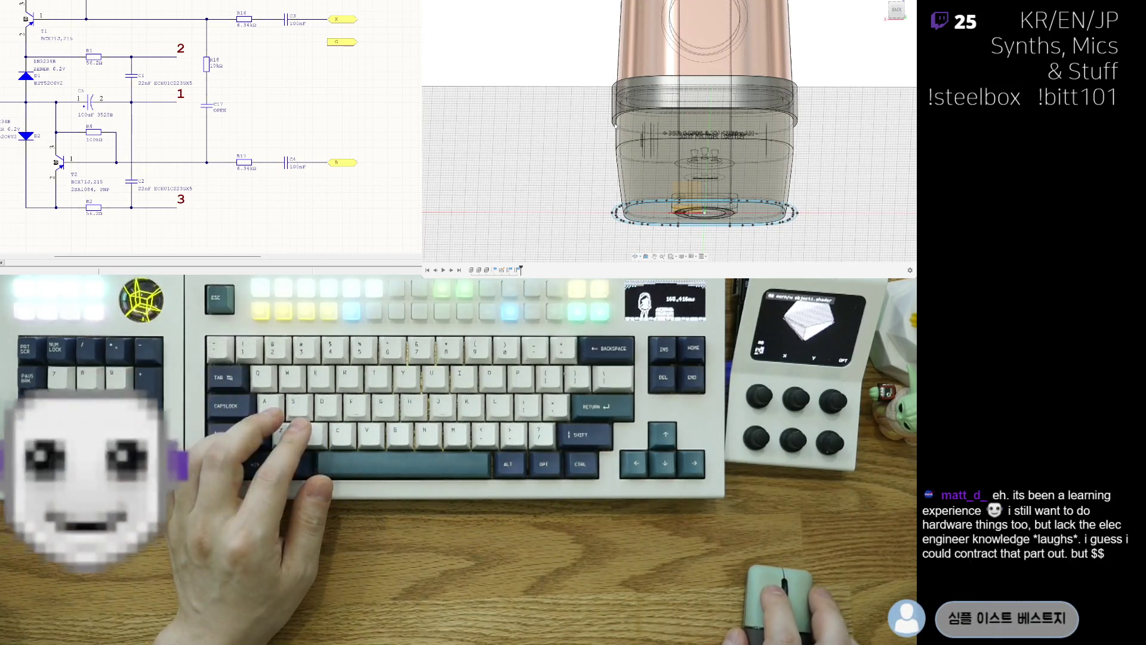
pyautogui.keyDown('shift'); pyautogui.moveTo(601, 148); pyautogui.dragTo(627, 104, button='middle'); pyautogui.keyUp('shift')
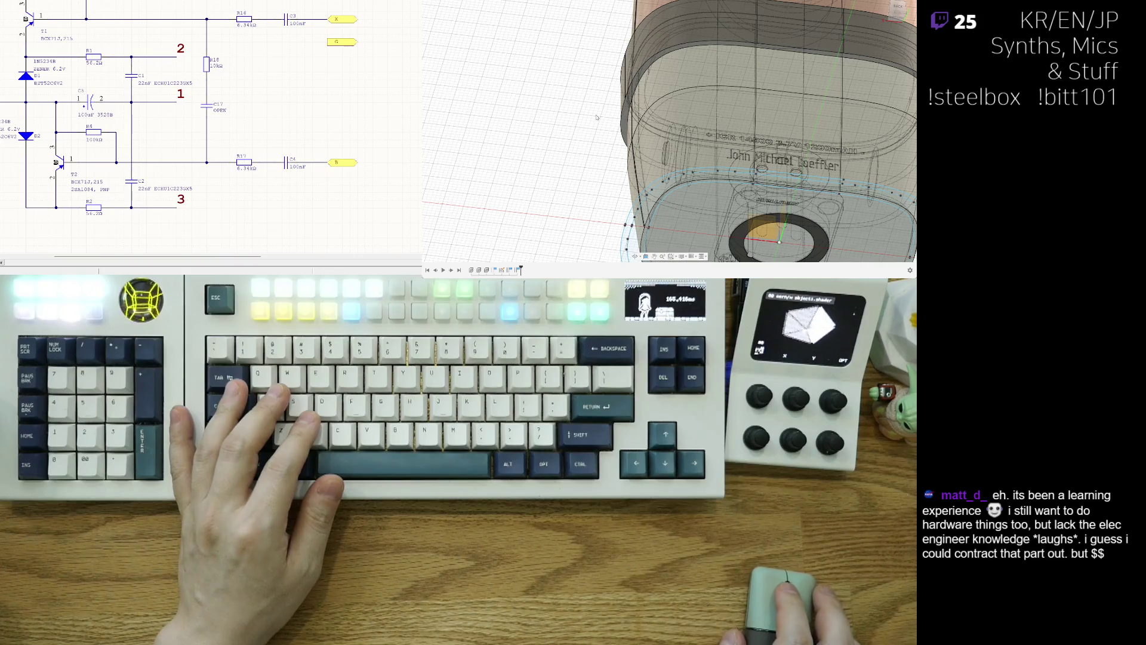
pyautogui.click(477, 57)
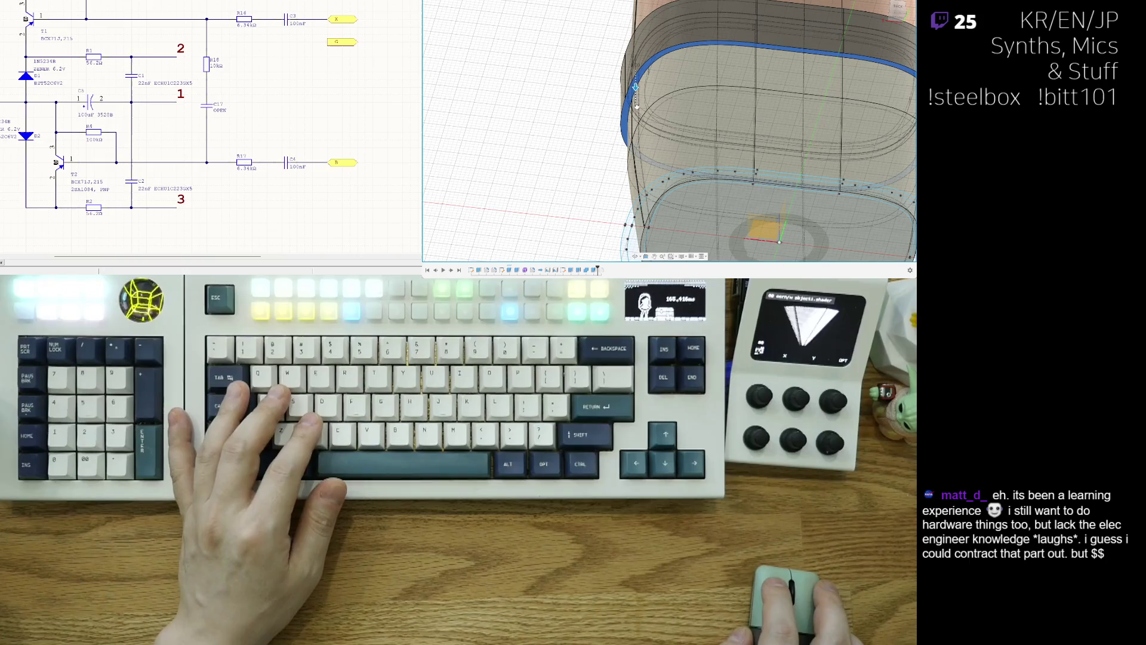
# Push the lower body's top face down, adjust the ledge via its top edge loop, lower it further and confirm.
pyautogui.moveTo(636, 114); pyautogui.dragTo(636, 119)
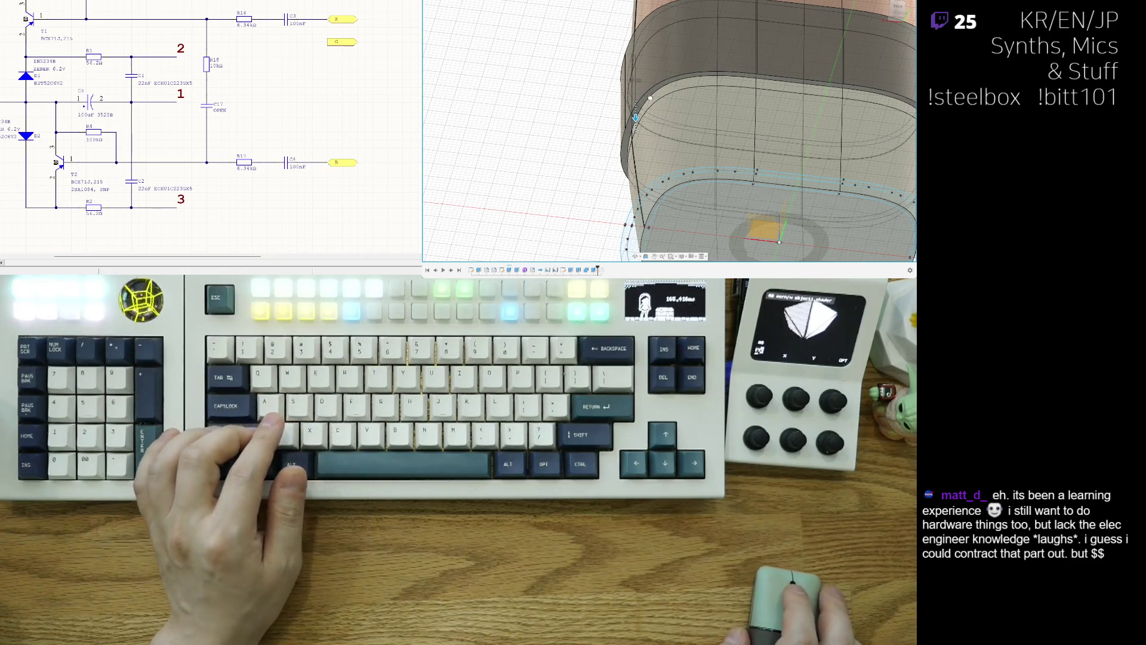
pyautogui.scroll(-3, 650, 97)
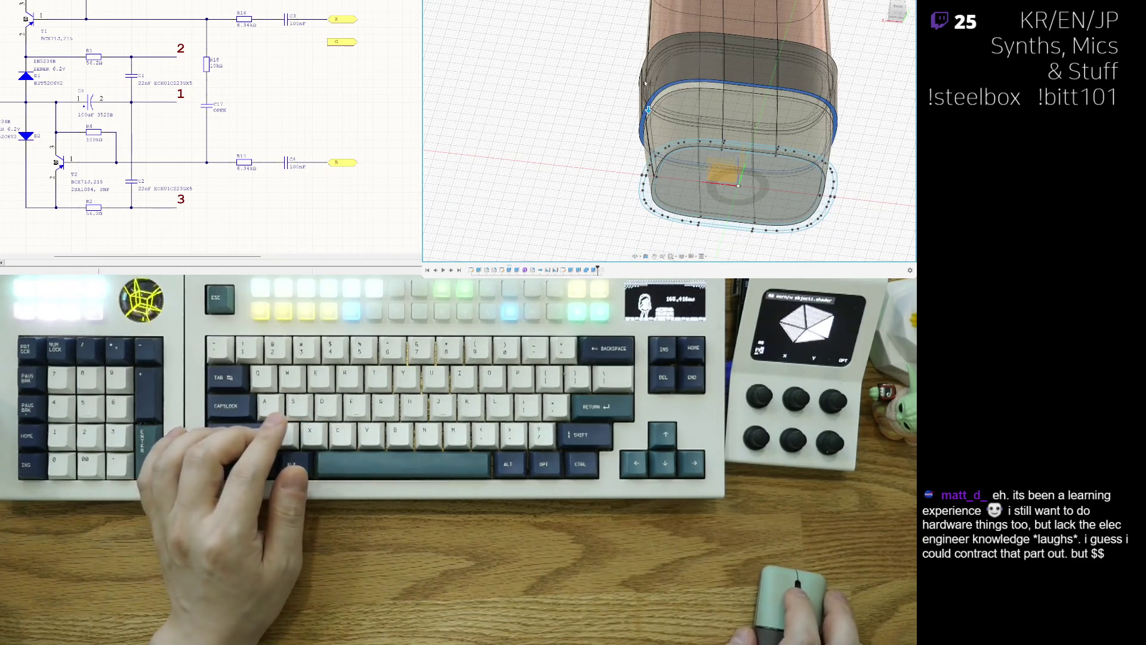
pyautogui.scroll(-2, 644, 84)
pyautogui.scroll(-2, 637, 107)
pyautogui.scroll(-2, 632, 134)
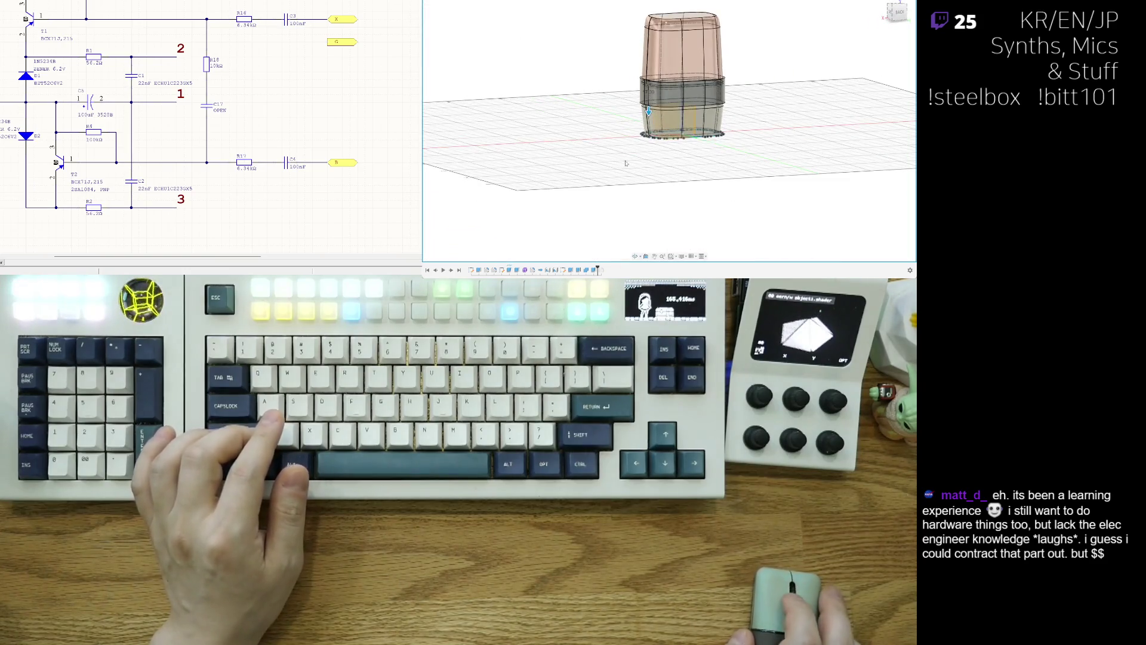
pyautogui.scroll(2, 625, 164)
pyautogui.scroll(3, 641, 135)
pyautogui.scroll(3, 678, 100)
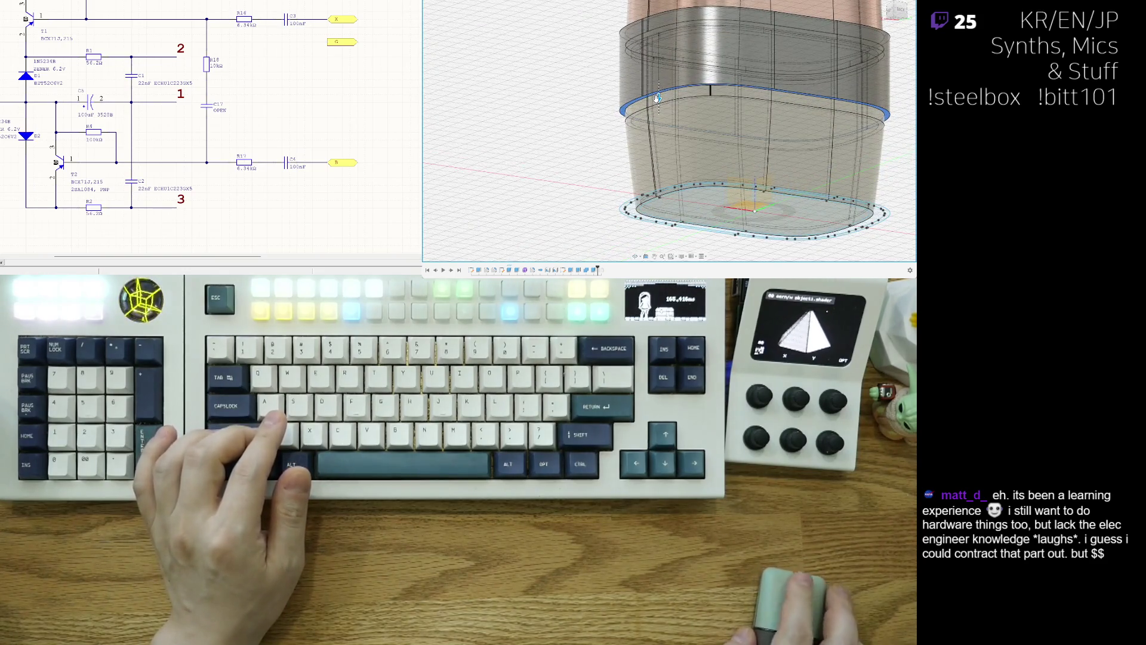
pyautogui.click(659, 101)
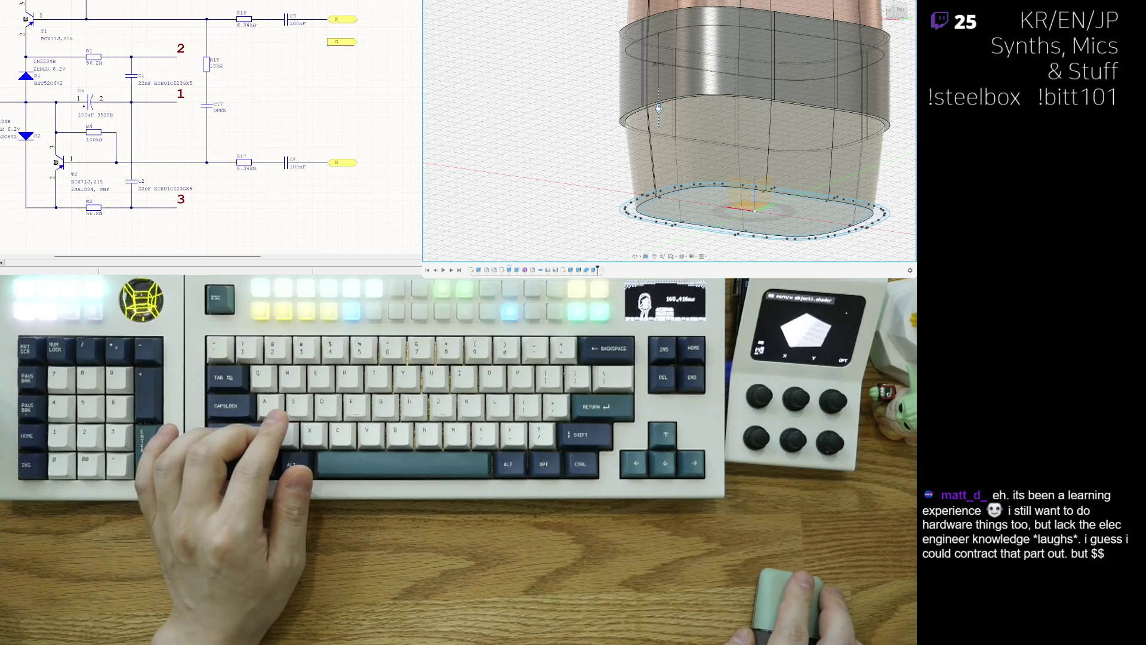
pyautogui.scroll(-2, 714, 108)
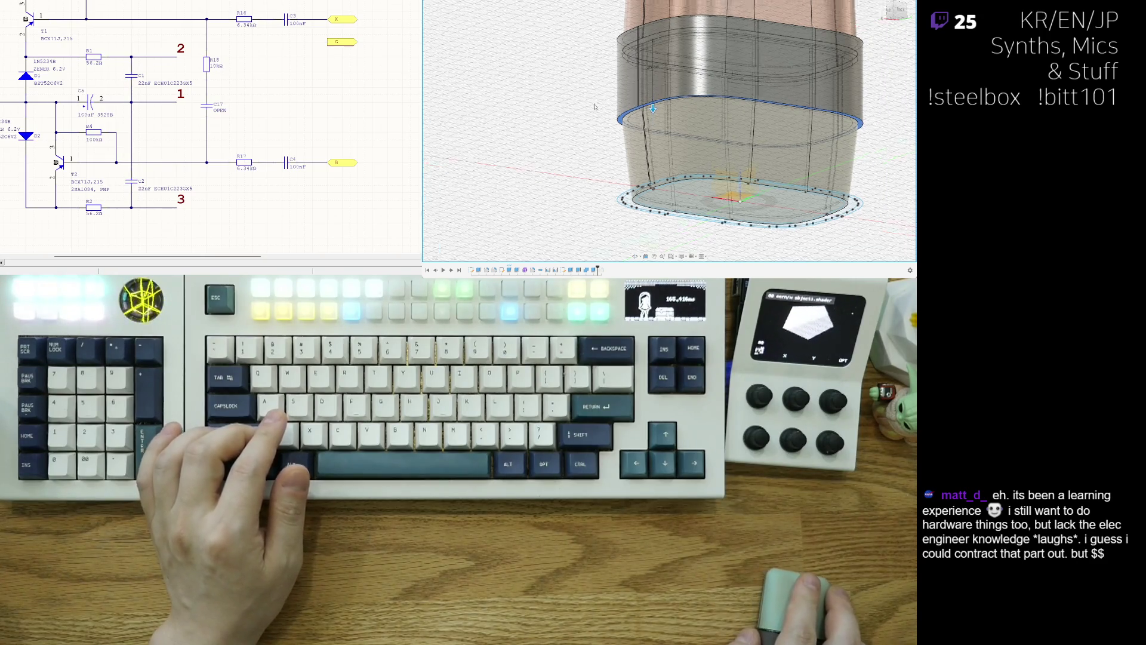
pyautogui.scroll(-3, 680, 105)
pyautogui.scroll(-3, 645, 103)
pyautogui.scroll(-3, 608, 101)
pyautogui.scroll(2, 614, 112)
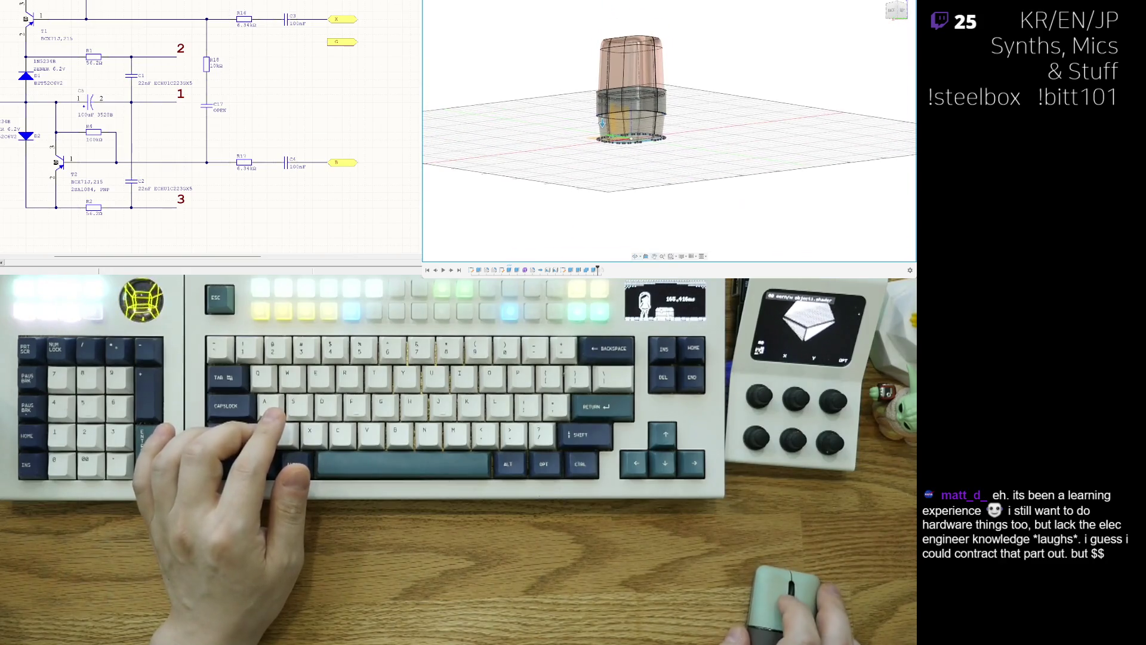
pyautogui.scroll(2, 623, 126)
pyautogui.scroll(2, 631, 139)
pyautogui.scroll(2, 642, 156)
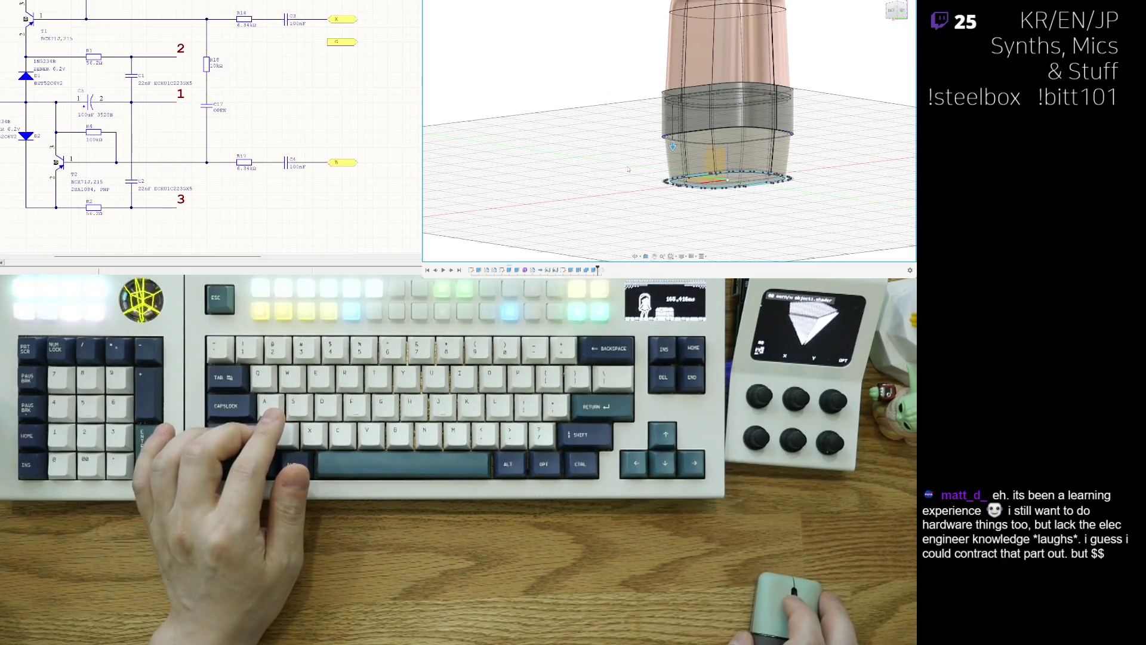
pyautogui.keyDown('shift'); pyautogui.moveTo(641, 157); pyautogui.dragTo(696, 141, button='middle'); pyautogui.keyUp('shift')
pyautogui.scroll(3, 676, 124)
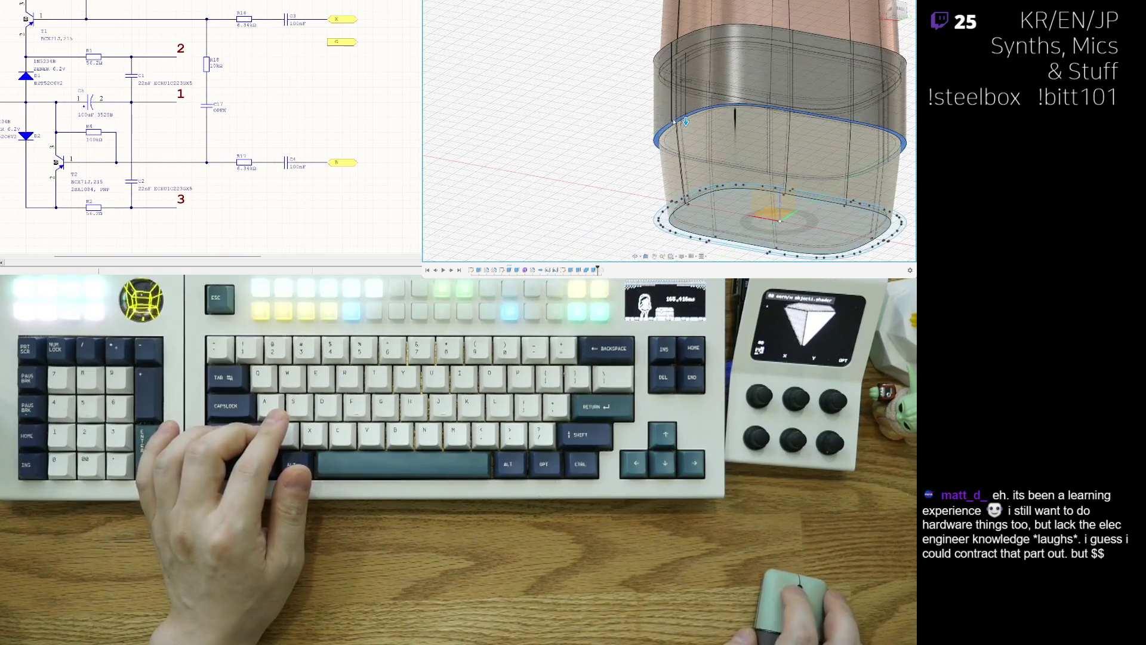
pyautogui.scroll(3, 681, 116)
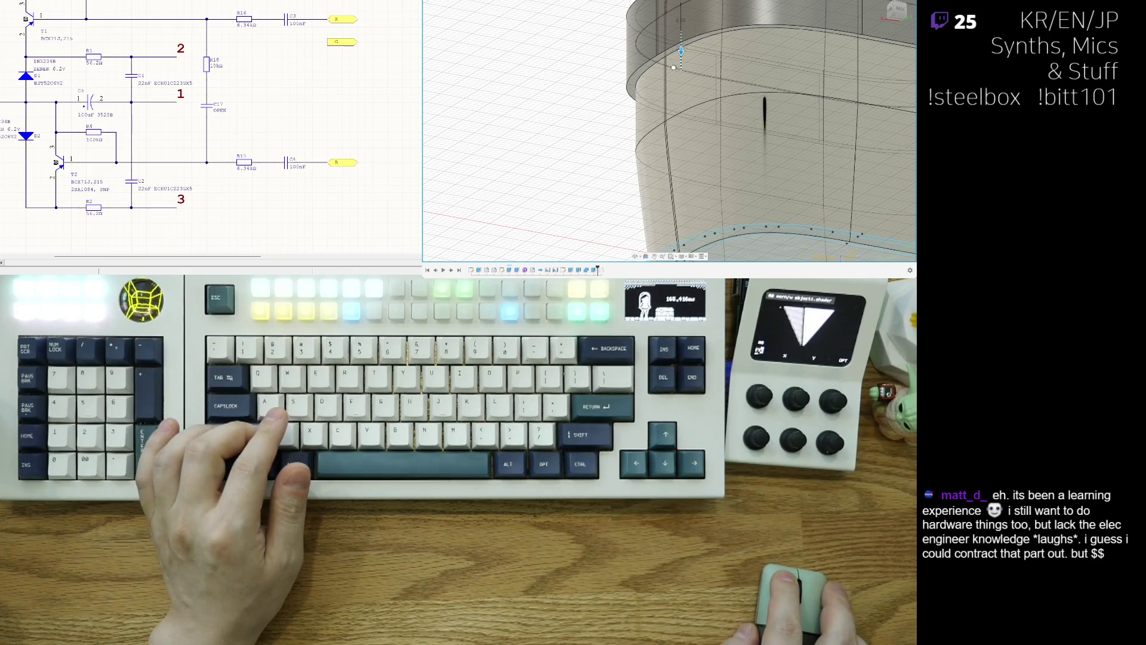
pyautogui.moveTo(681, 52); pyautogui.dragTo(681, 68)
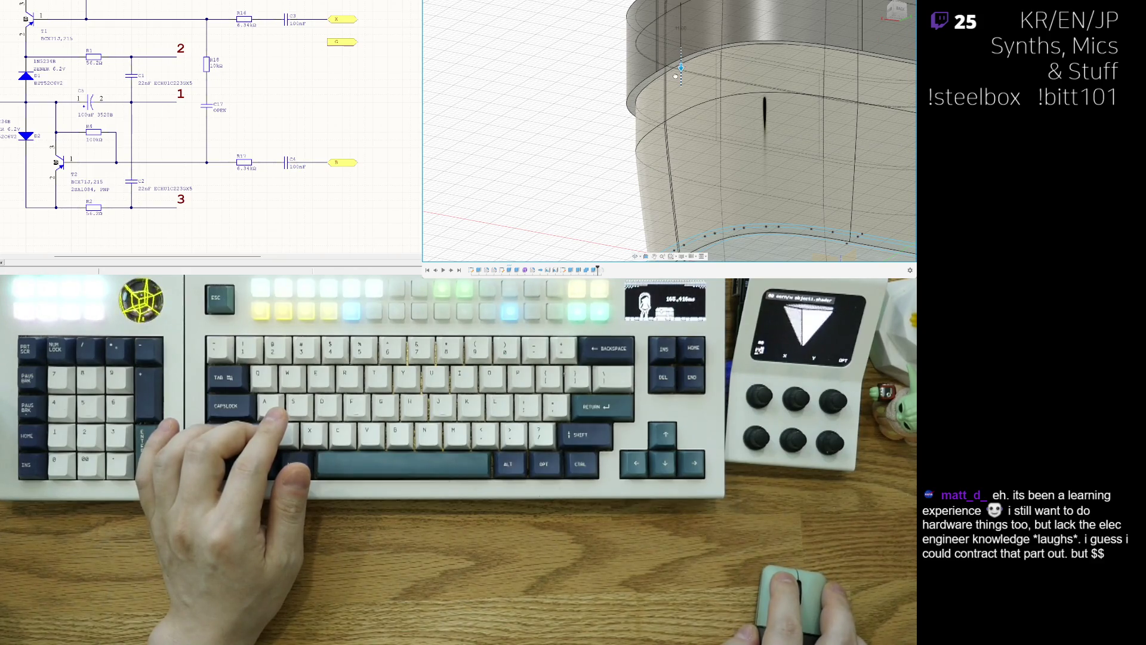
pyautogui.press('Return')
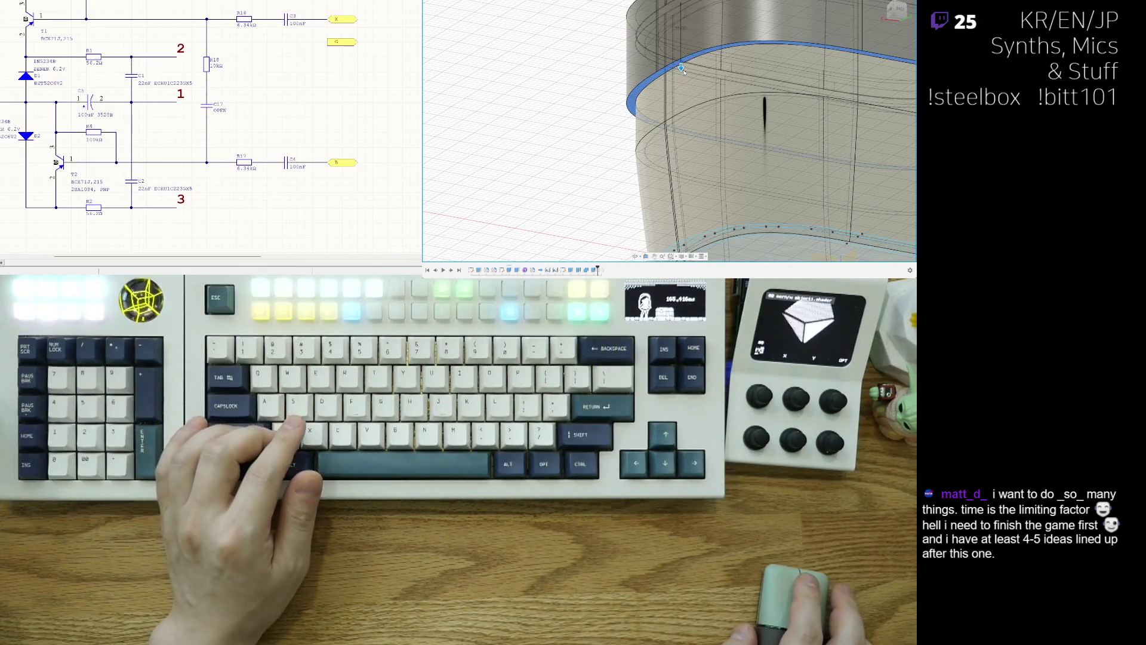
pyautogui.scroll(-3, 612, 70)
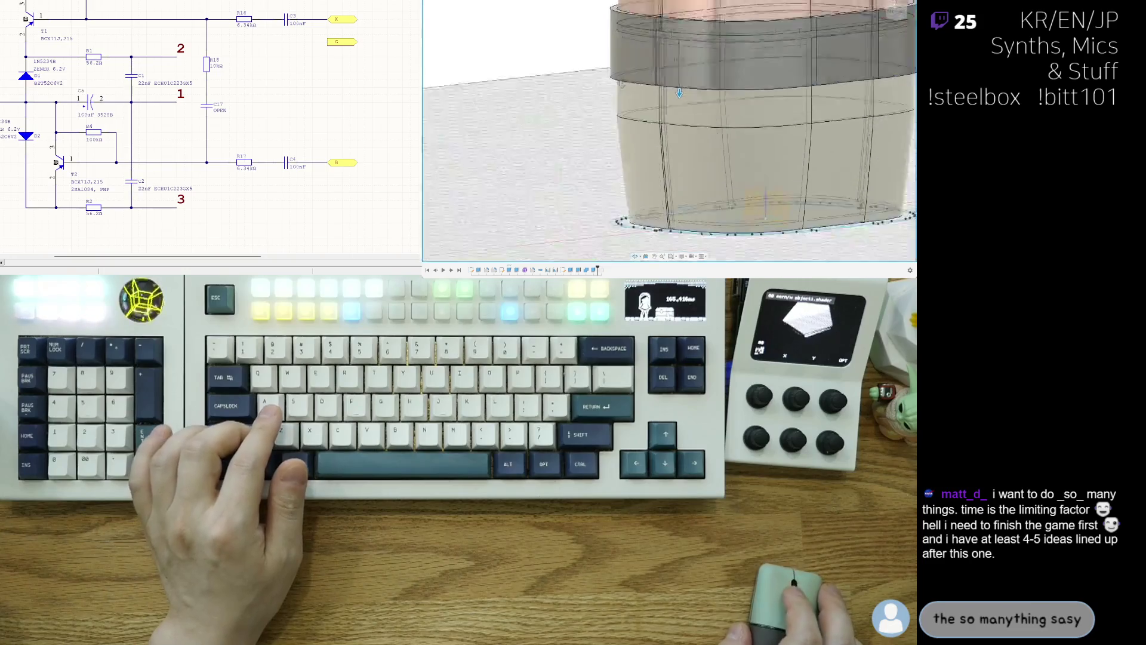
pyautogui.scroll(-2, 627, 89)
pyautogui.scroll(-2, 654, 126)
pyautogui.scroll(-2, 685, 155)
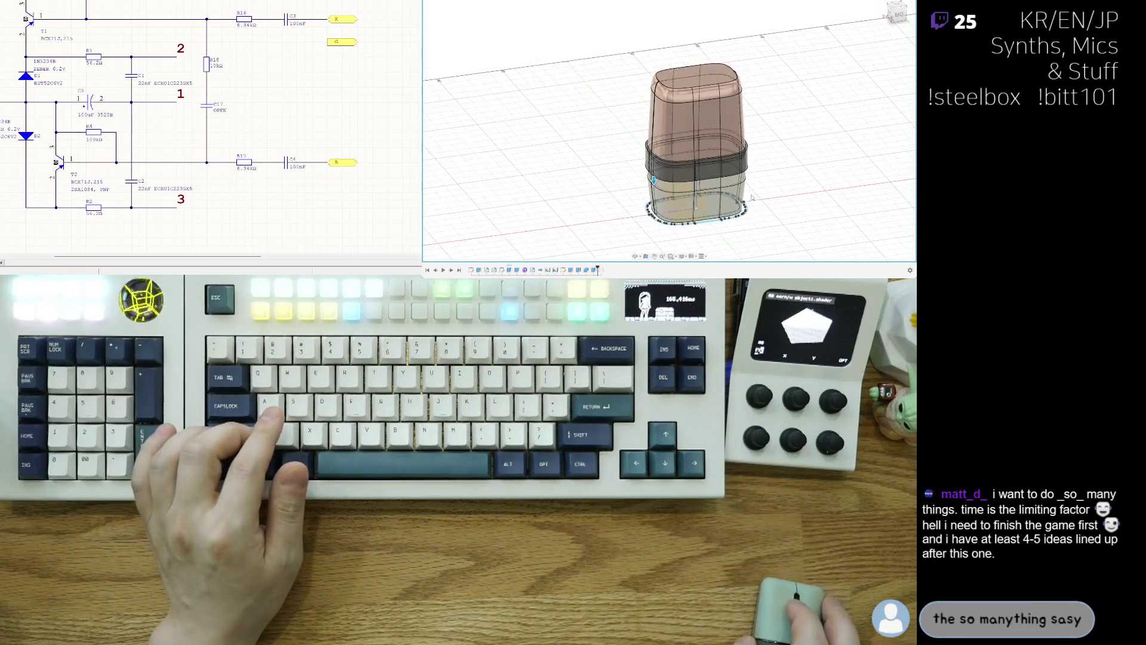
pyautogui.keyDown('shift'); pyautogui.moveTo(686, 156); pyautogui.dragTo(759, 188, button='middle'); pyautogui.keyUp('shift')
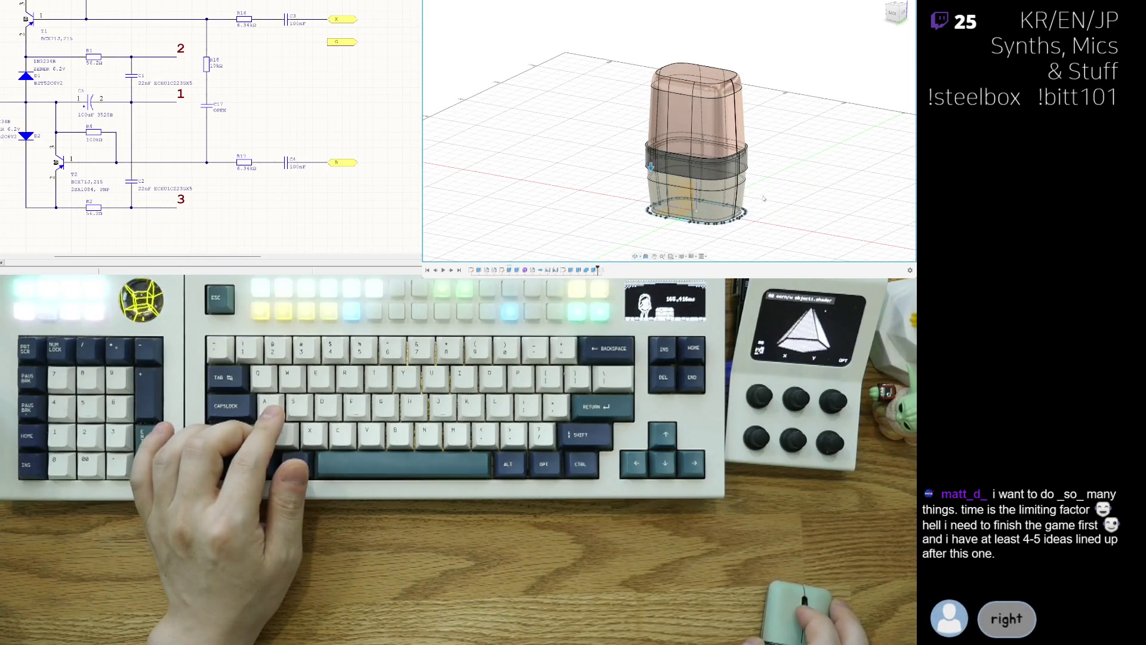
pyautogui.scroll(1, 763, 198)
pyautogui.scroll(3, 716, 192)
pyautogui.scroll(2, 672, 184)
pyautogui.scroll(2, 636, 178)
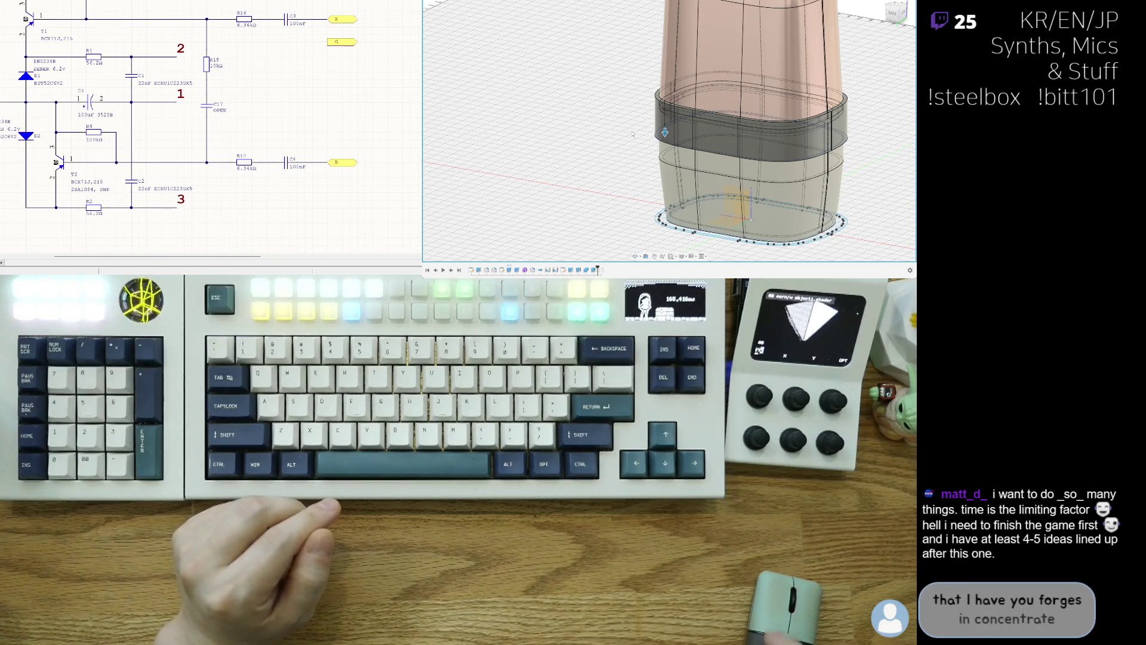
pyautogui.hotkey('ctrl', '1')
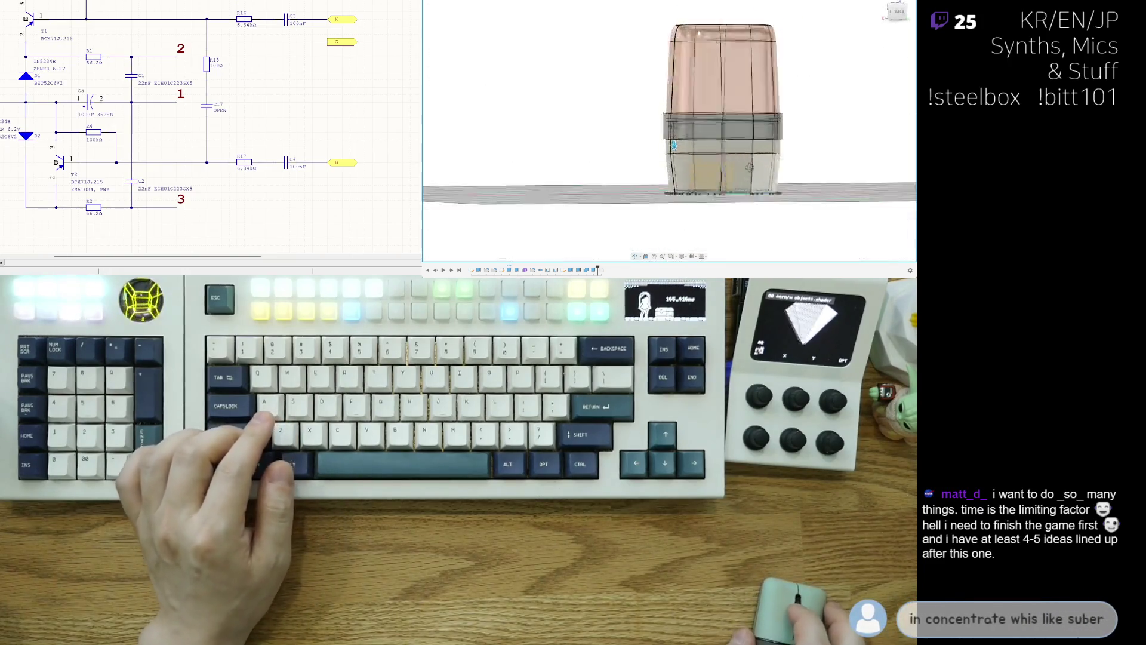
pyautogui.hotkey('ctrl', '2')
pyautogui.hotkey('ctrl', '1')
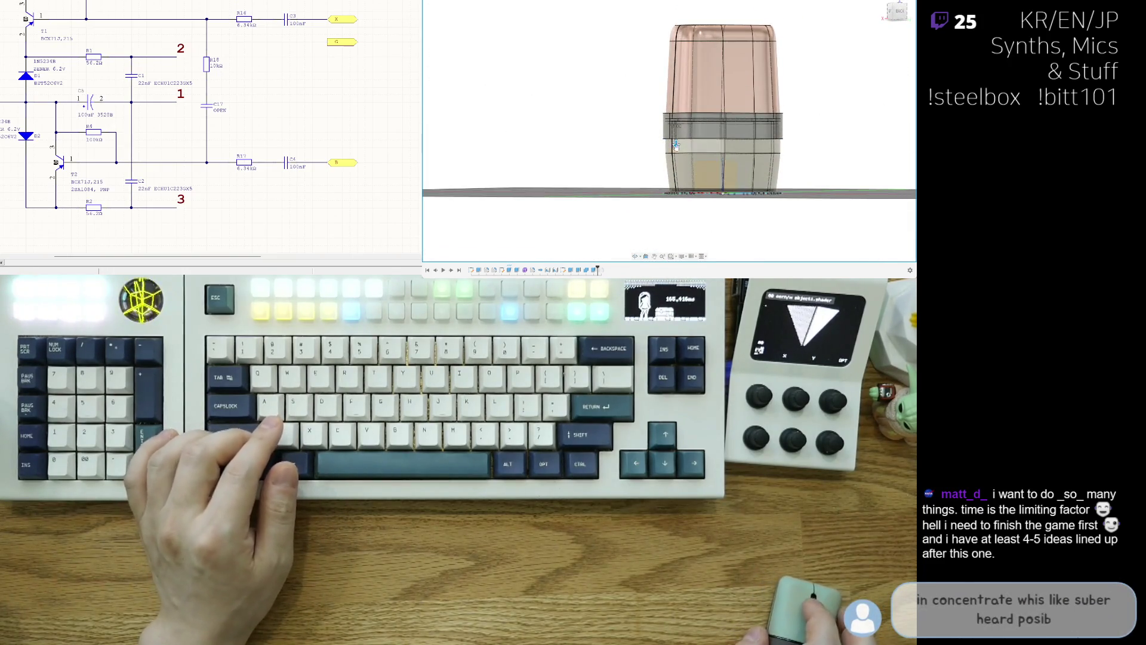
pyautogui.scroll(3, 676, 145)
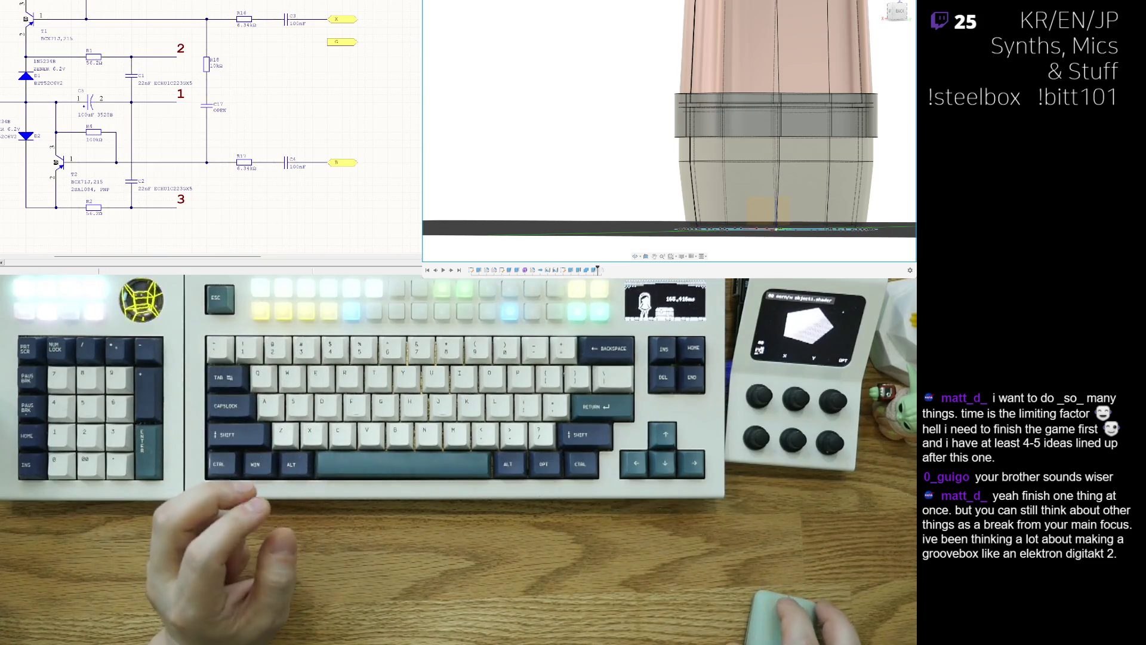
pyautogui.scroll(-1, 669, 119)
pyautogui.scroll(-1, 669, 119)
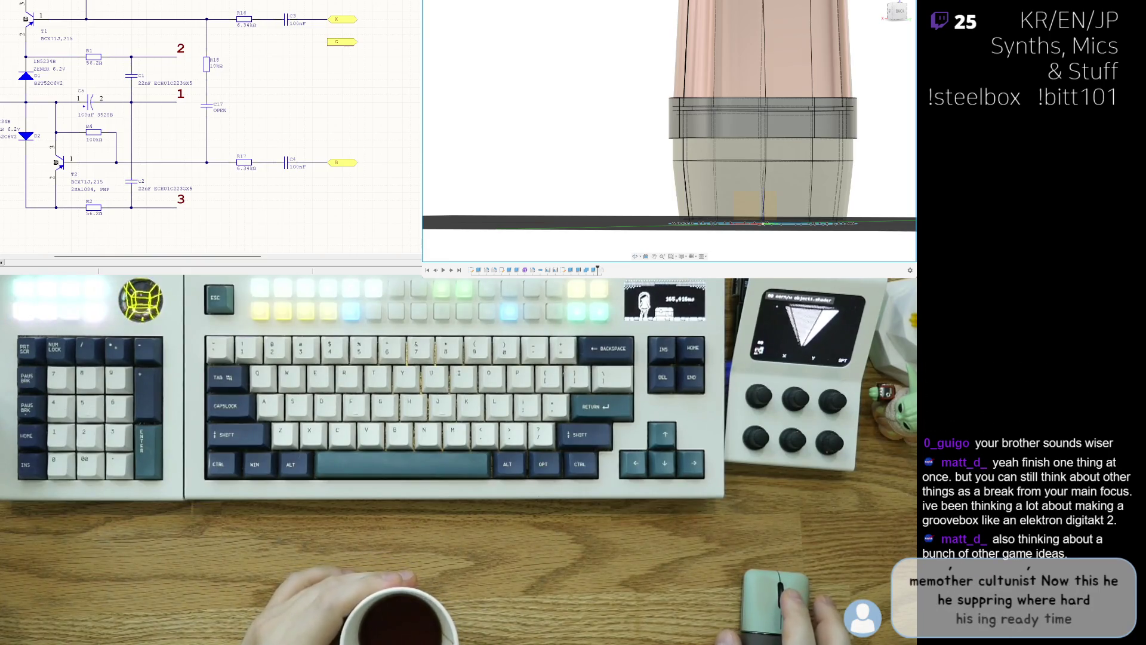
pyautogui.keyDown('shift'); pyautogui.moveTo(680, 116); pyautogui.dragTo(605, 113, button='middle'); pyautogui.keyUp('shift')
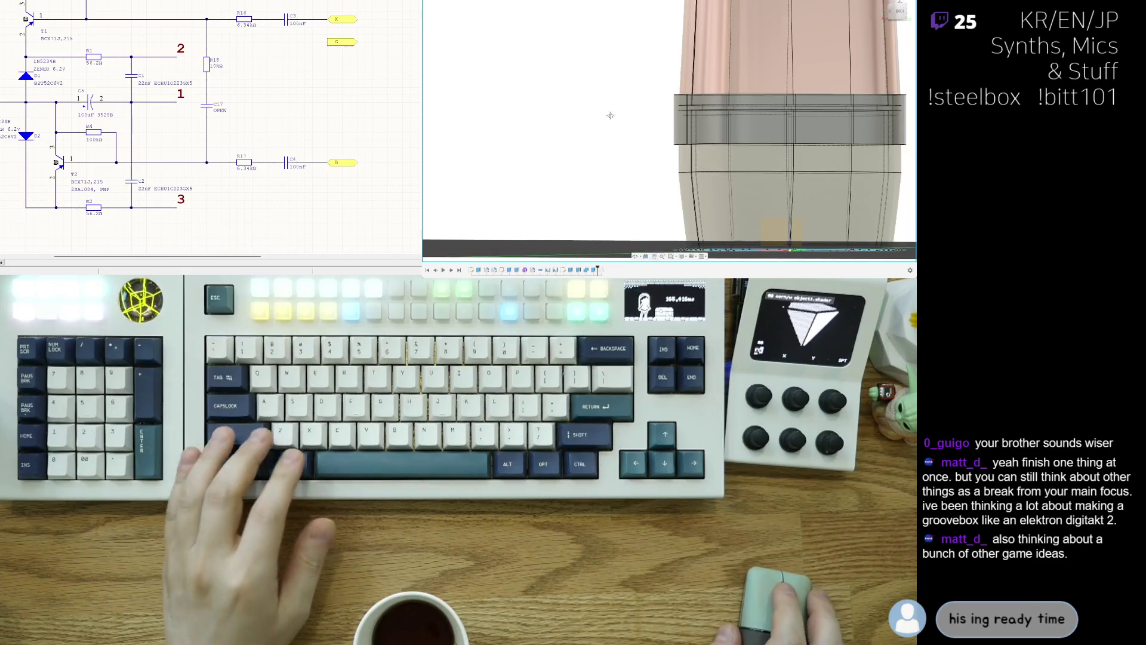
pyautogui.scroll(-1, 606, 113)
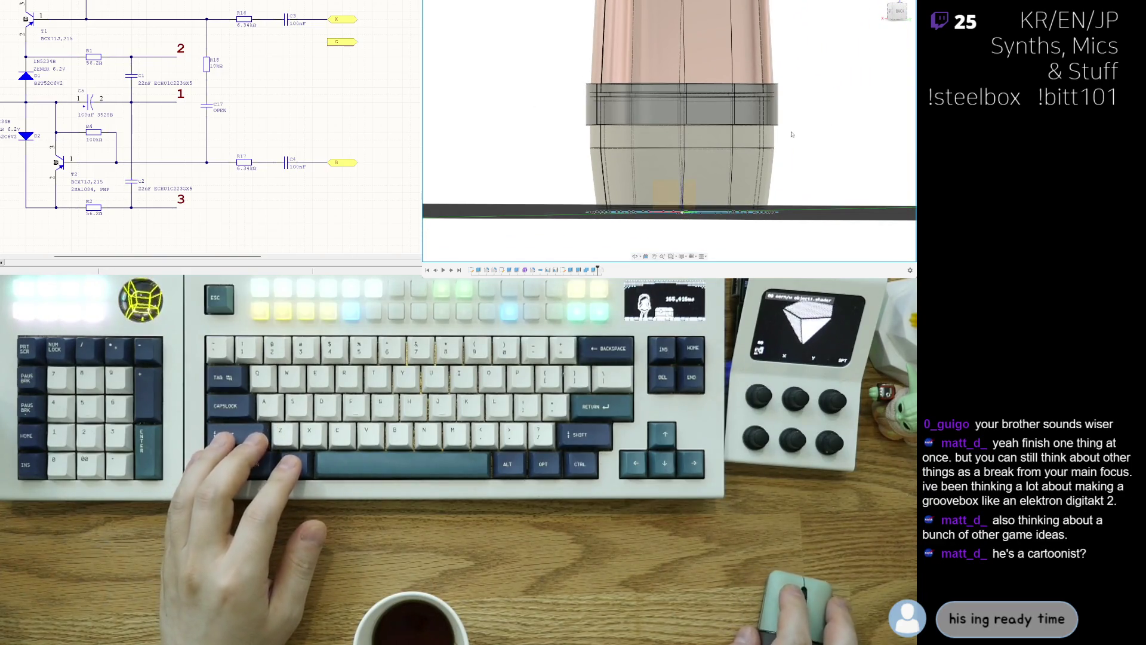
pyautogui.moveTo(819, 161)
pyautogui.keyDown('shift'); pyautogui.mouseDown(button='middle')
pyautogui.moveTo(839, 131)
pyautogui.moveTo(707, 75)
pyautogui.moveTo(868, 105)
pyautogui.mouseUp(button='middle'); pyautogui.keyUp('shift')
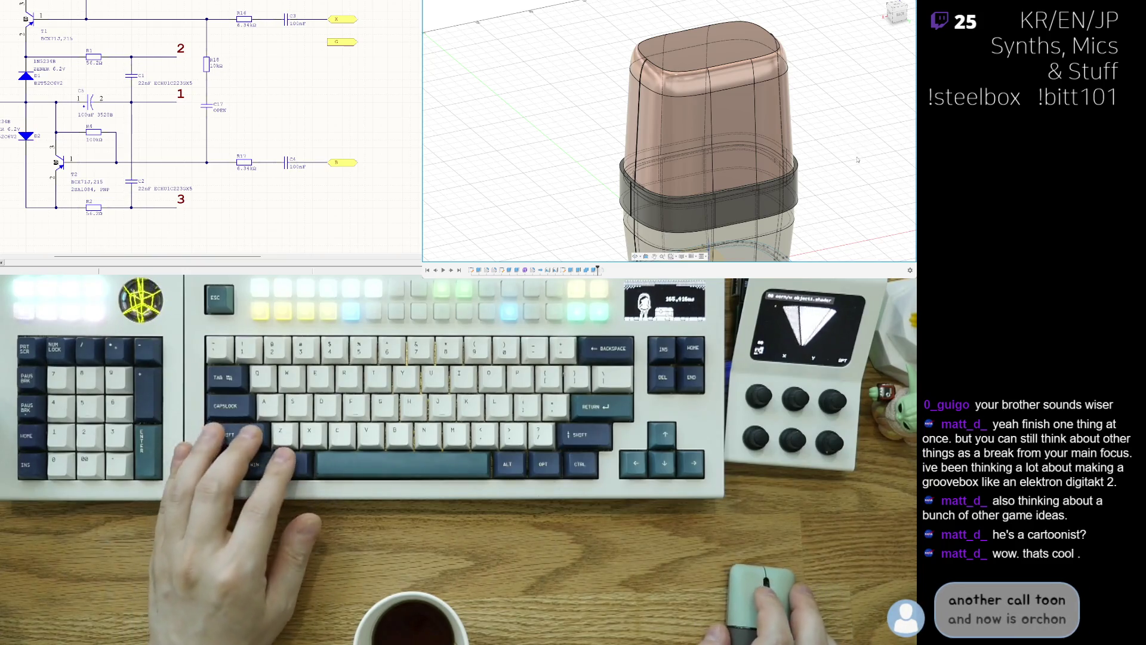
# Orbit to a low side view and select the top edge of the grey clip band.
pyautogui.keyDown('shift'); pyautogui.moveTo(847, 125); pyautogui.dragTo(743, 171, button='middle'); pyautogui.keyUp('shift')
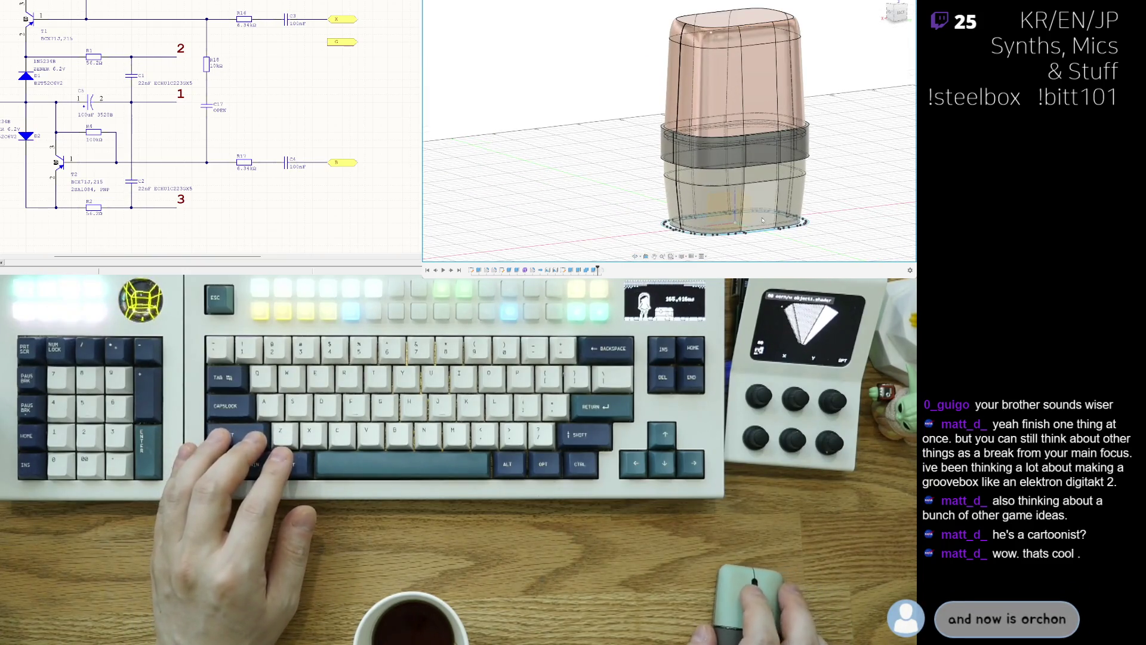
pyautogui.scroll(3, 762, 222)
pyautogui.moveTo(762, 221)
pyautogui.keyDown('shift'); pyautogui.mouseDown(button='middle')
pyautogui.moveTo(716, 97)
pyautogui.moveTo(699, 142)
pyautogui.moveTo(599, 129)
pyautogui.mouseUp(button='middle'); pyautogui.keyUp('shift')
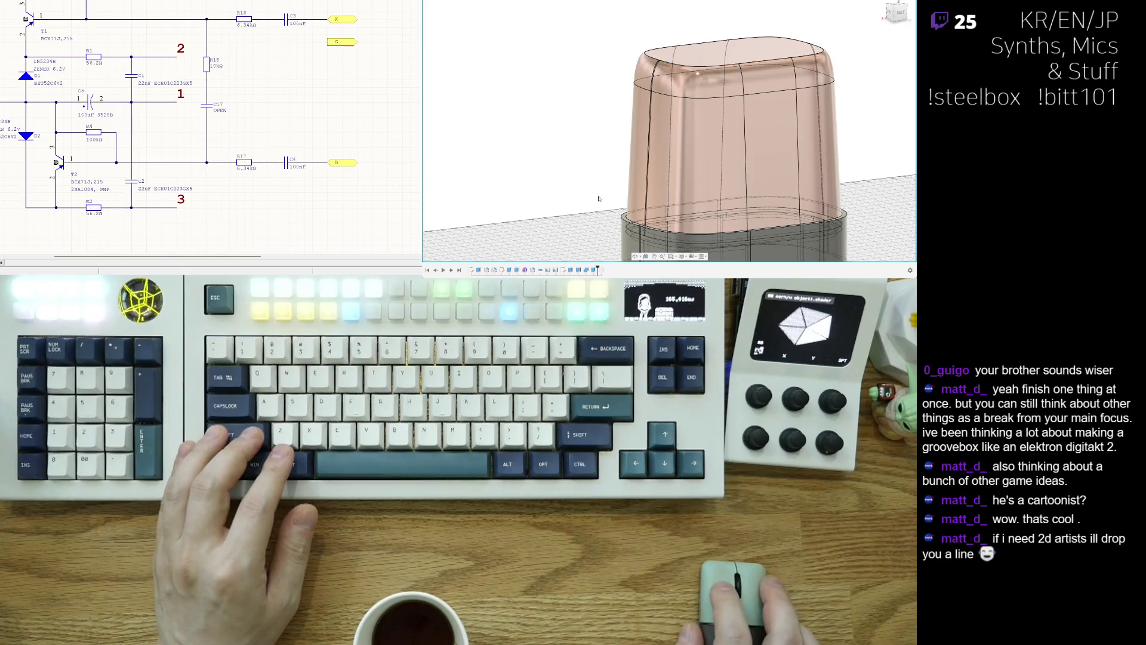
pyautogui.moveTo(599, 198)
pyautogui.keyDown('shift'); pyautogui.mouseDown(button='middle')
pyautogui.moveTo(820, 173)
pyautogui.moveTo(817, 239)
pyautogui.mouseUp(button='middle'); pyautogui.keyUp('shift')
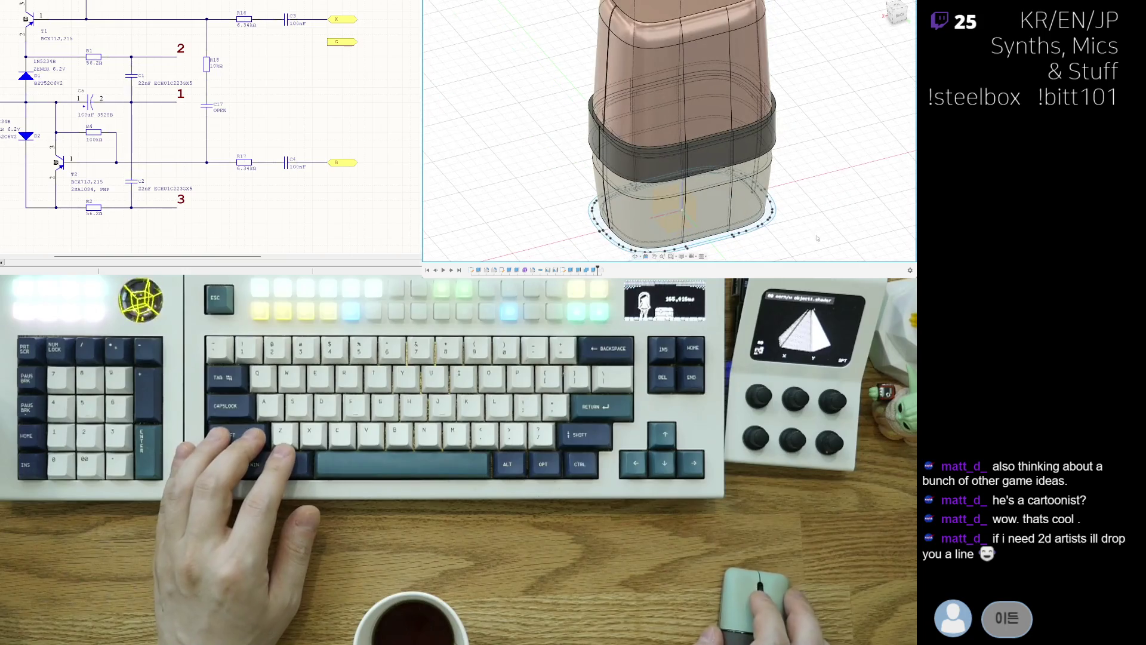
pyautogui.keyDown('shift'); pyautogui.moveTo(634, 193); pyautogui.dragTo(733, 81, button='middle'); pyautogui.keyUp('shift')
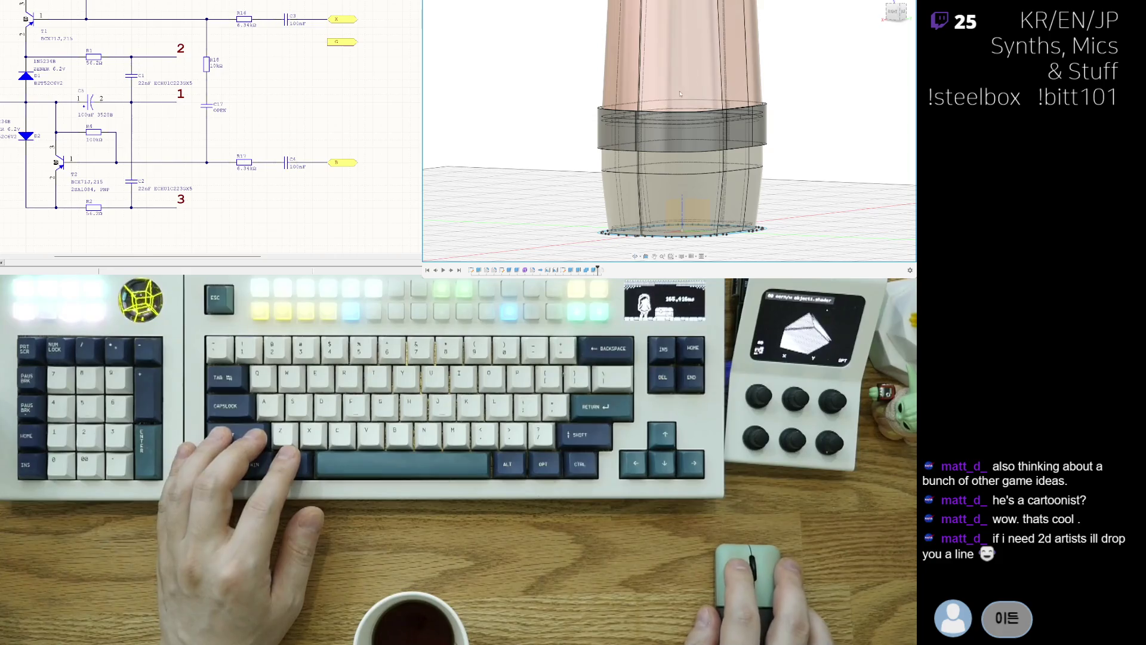
pyautogui.scroll(3, 543, 110)
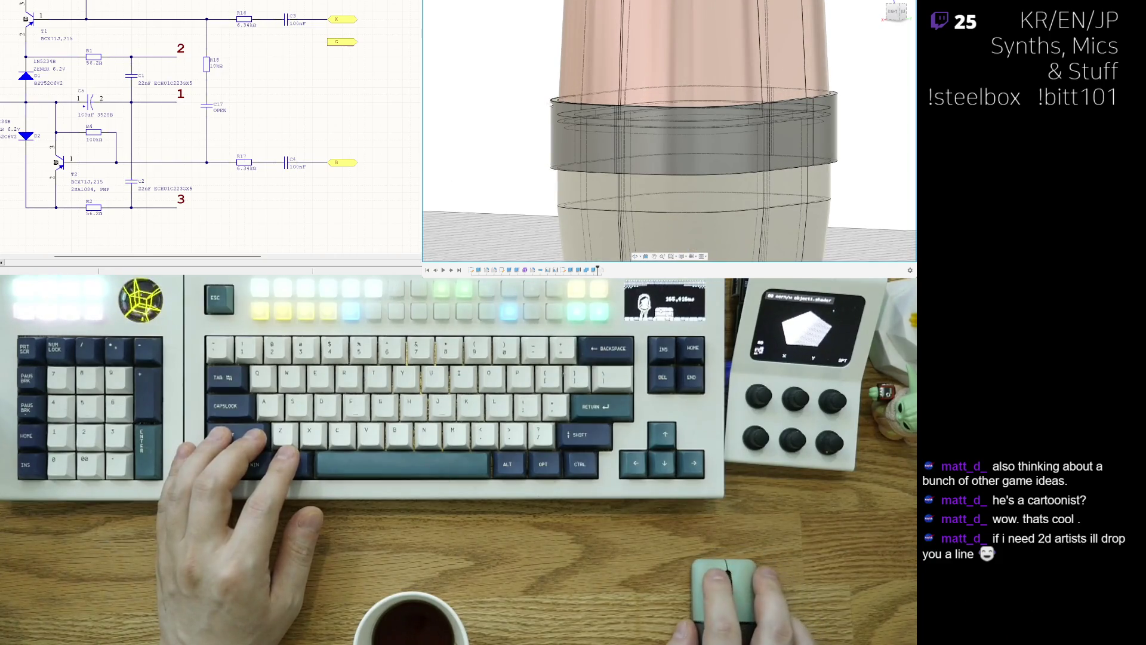
pyautogui.click(553, 103)
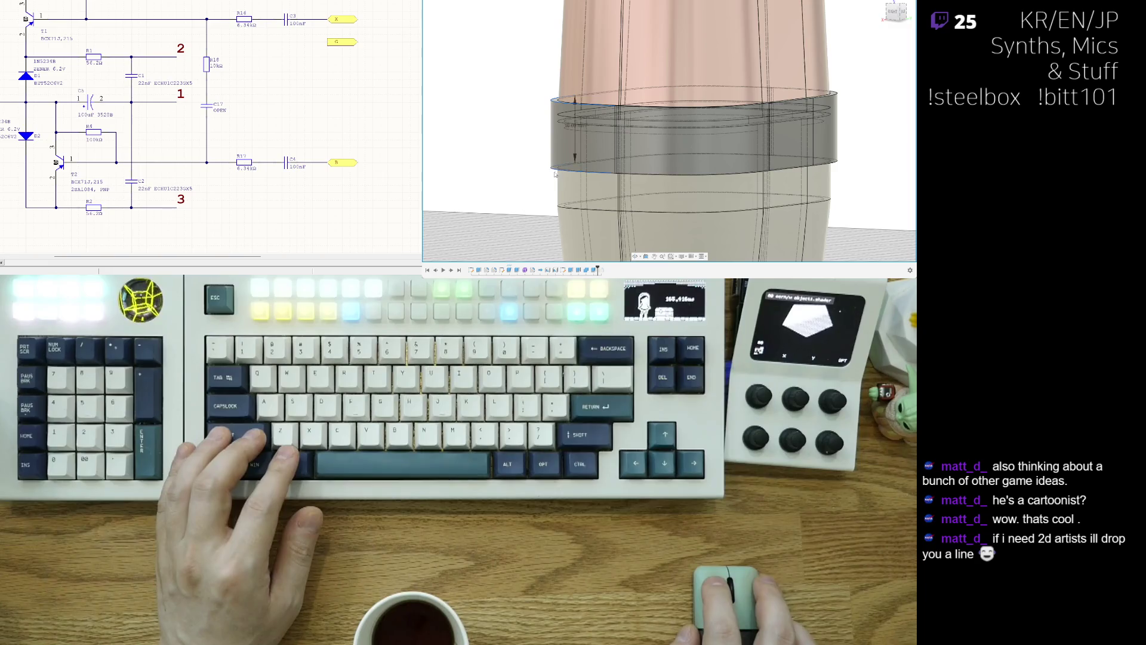
pyautogui.moveTo(551, 193)
pyautogui.keyDown('shift'); pyautogui.mouseDown(button='middle')
pyautogui.moveTo(822, 183)
pyautogui.moveTo(709, 202)
pyautogui.moveTo(737, 141)
pyautogui.mouseUp(button='middle'); pyautogui.keyUp('shift')
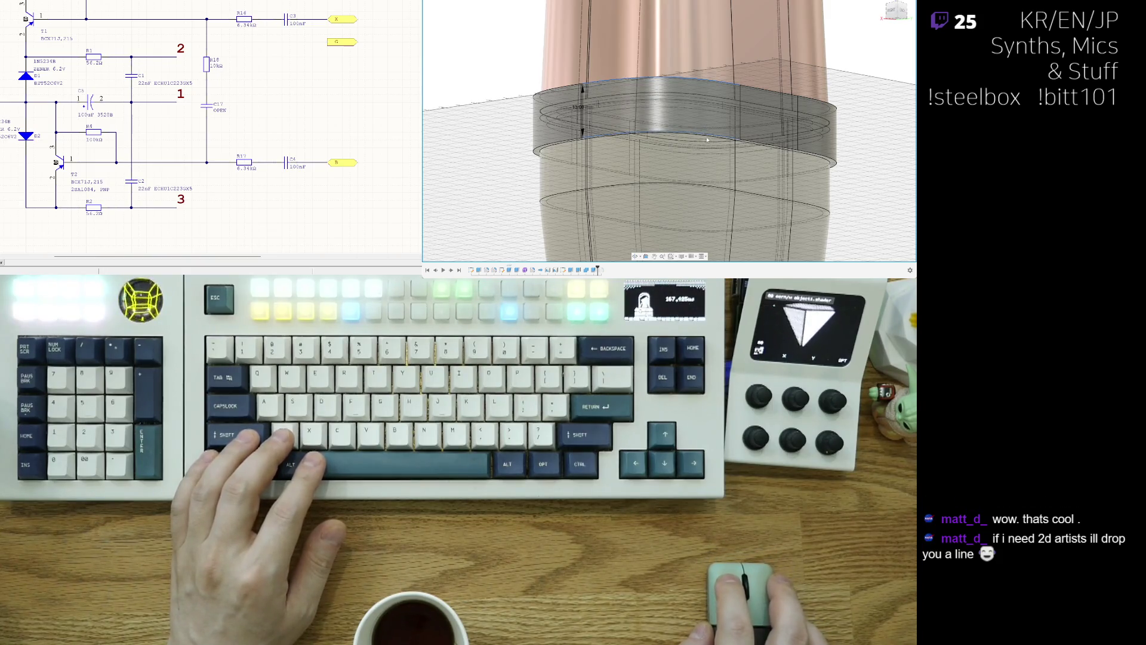
pyautogui.moveTo(706, 140)
pyautogui.keyDown('shift'); pyautogui.mouseDown(button='middle')
pyautogui.moveTo(671, 123)
pyautogui.moveTo(800, 190)
pyautogui.moveTo(644, 137)
pyautogui.mouseUp(button='middle'); pyautogui.keyUp('shift')
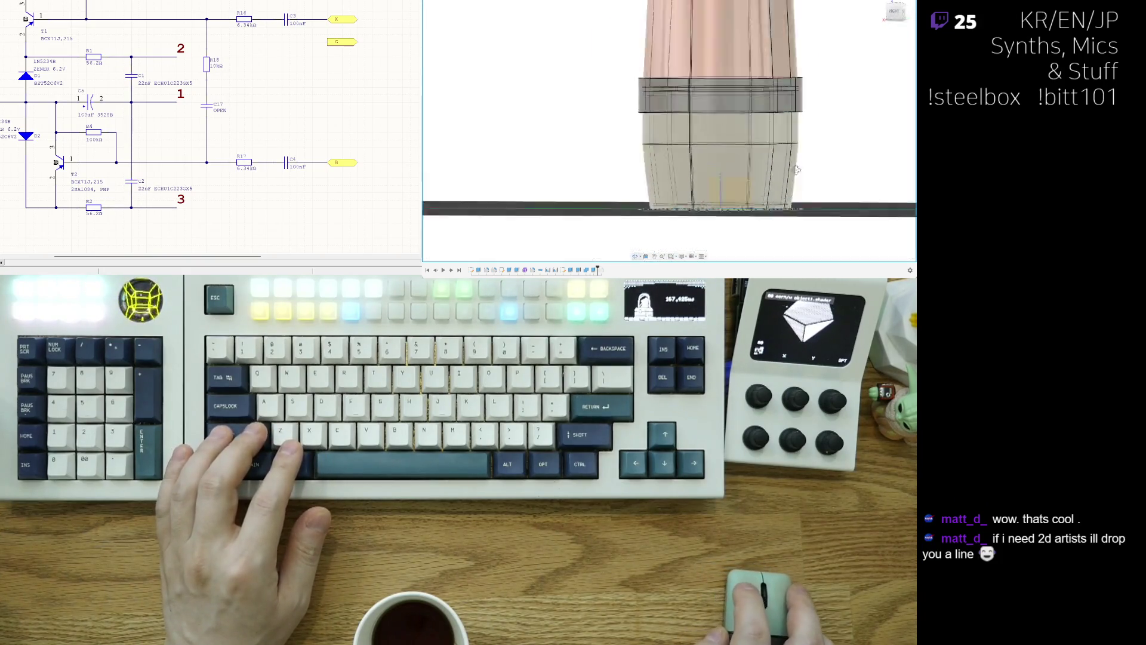
pyautogui.scroll(2, 643, 136)
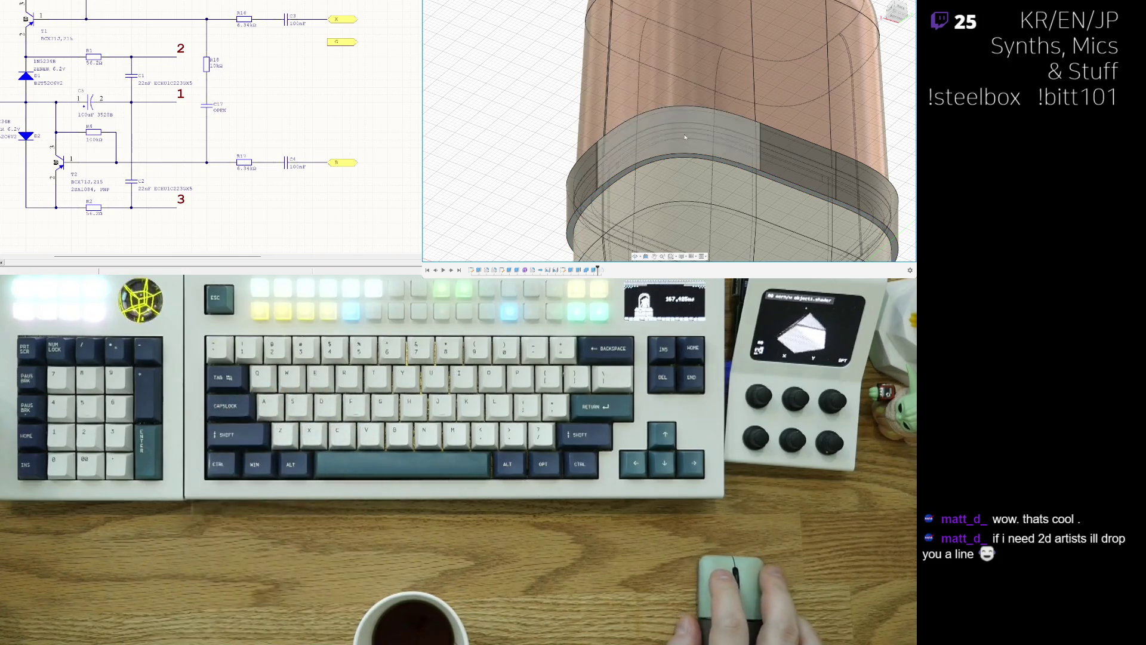
pyautogui.scroll(-2, 692, 143)
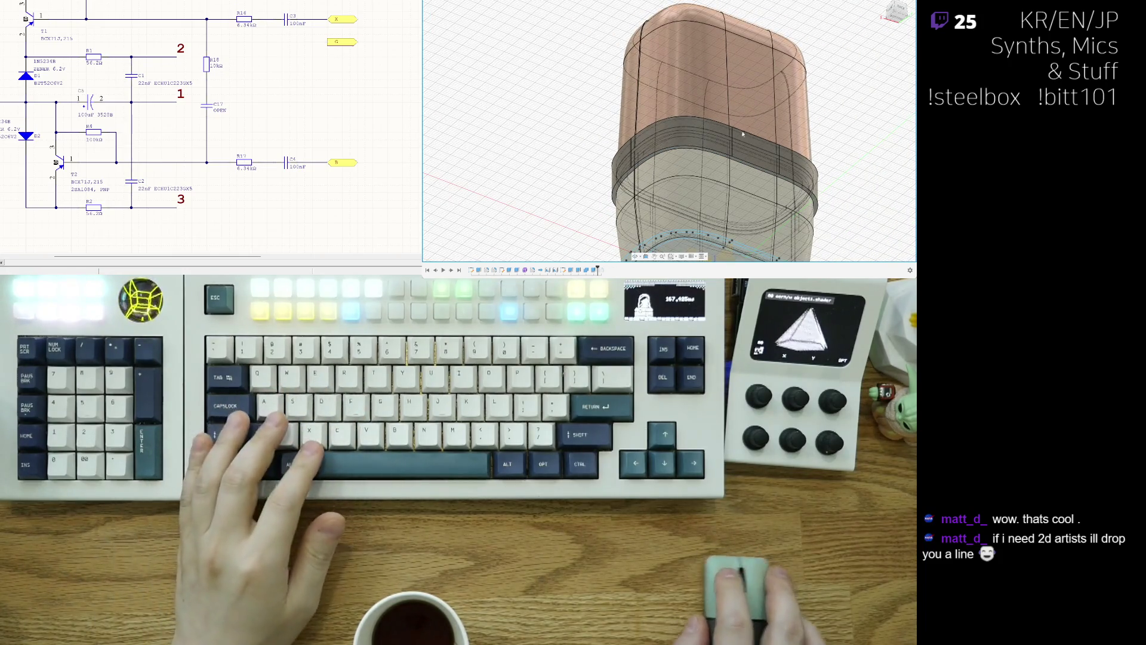
pyautogui.scroll(1, 680, 150)
pyautogui.scroll(1, 725, 159)
pyautogui.scroll(1, 730, 158)
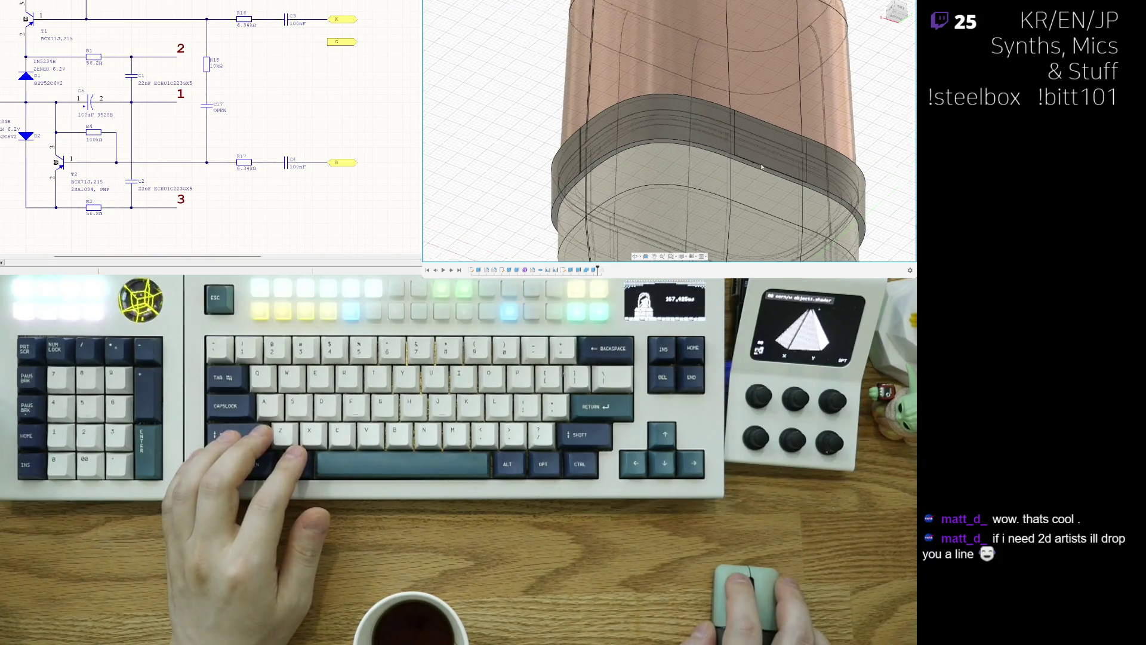
pyautogui.scroll(1, 753, 169)
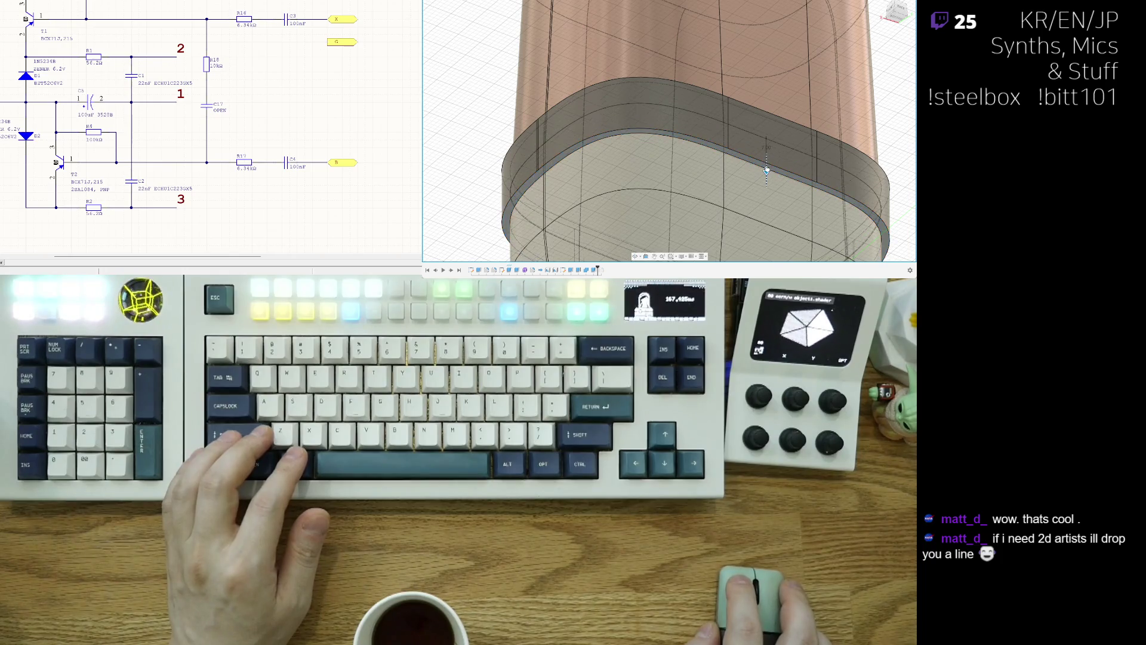
# Pull the band's lower face up slightly and select the band to check its height.
pyautogui.moveTo(767, 170); pyautogui.dragTo(766, 166)
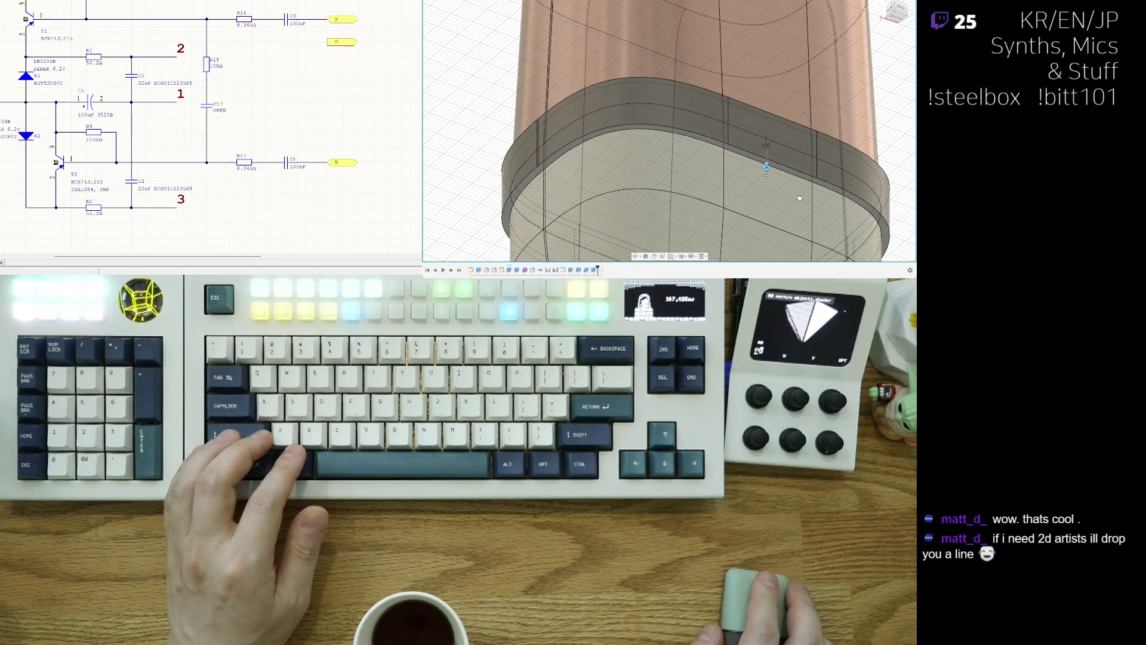
pyautogui.scroll(-2, 799, 197)
pyautogui.scroll(-2, 763, 187)
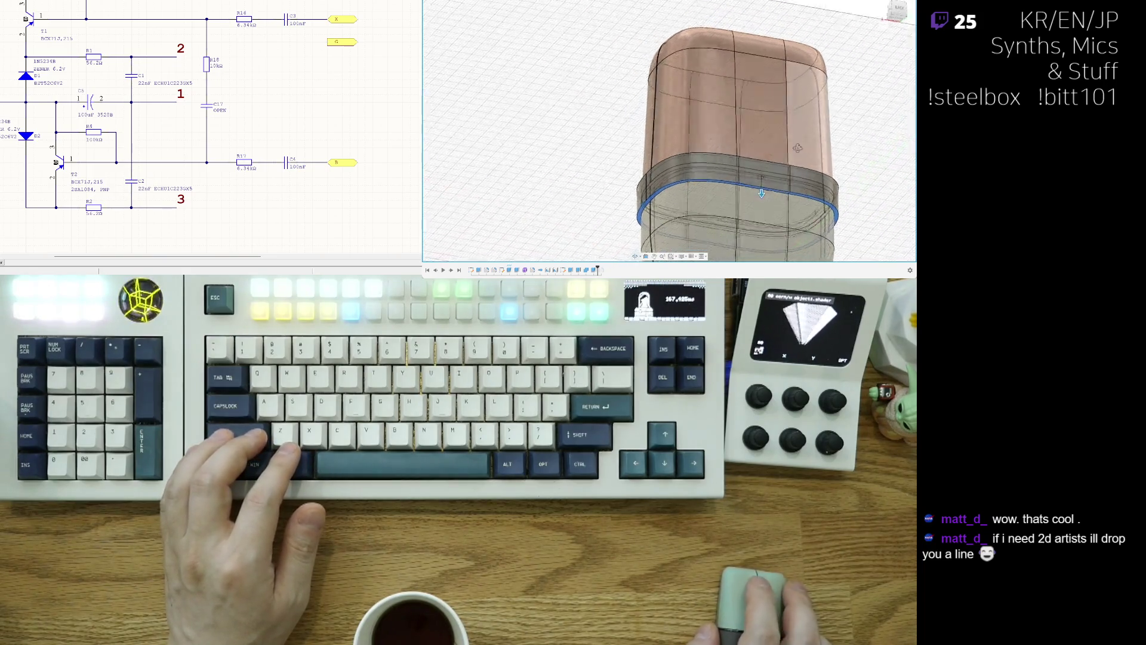
pyautogui.keyDown('shift'); pyautogui.moveTo(763, 187); pyautogui.dragTo(772, 217, button='middle'); pyautogui.keyUp('shift')
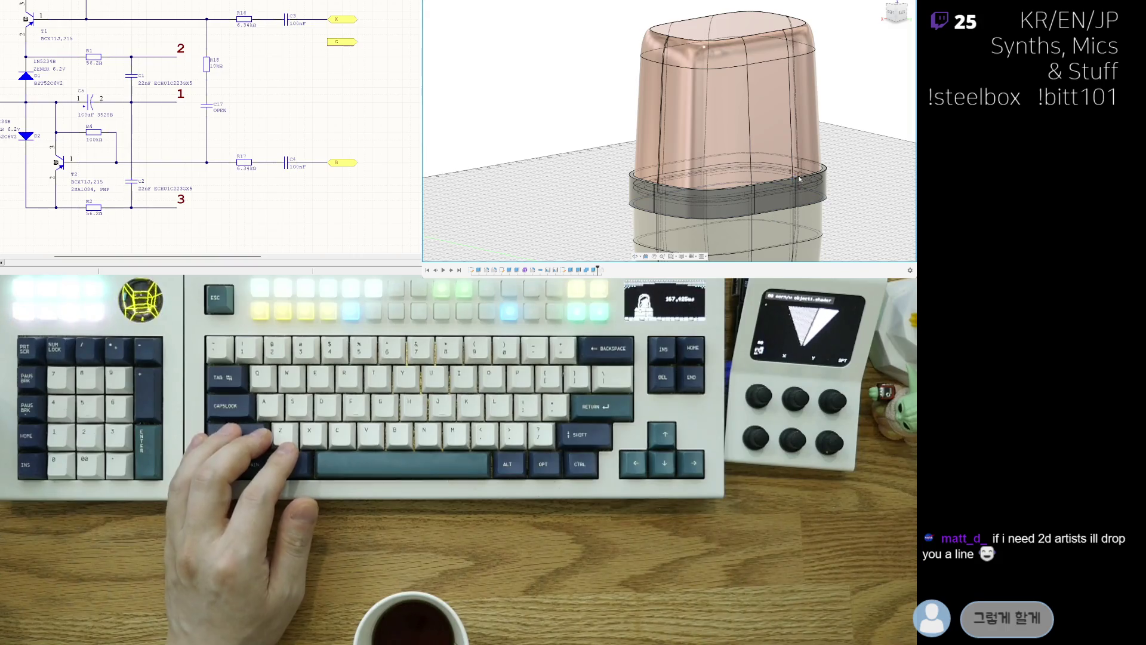
pyautogui.scroll(5, 799, 178)
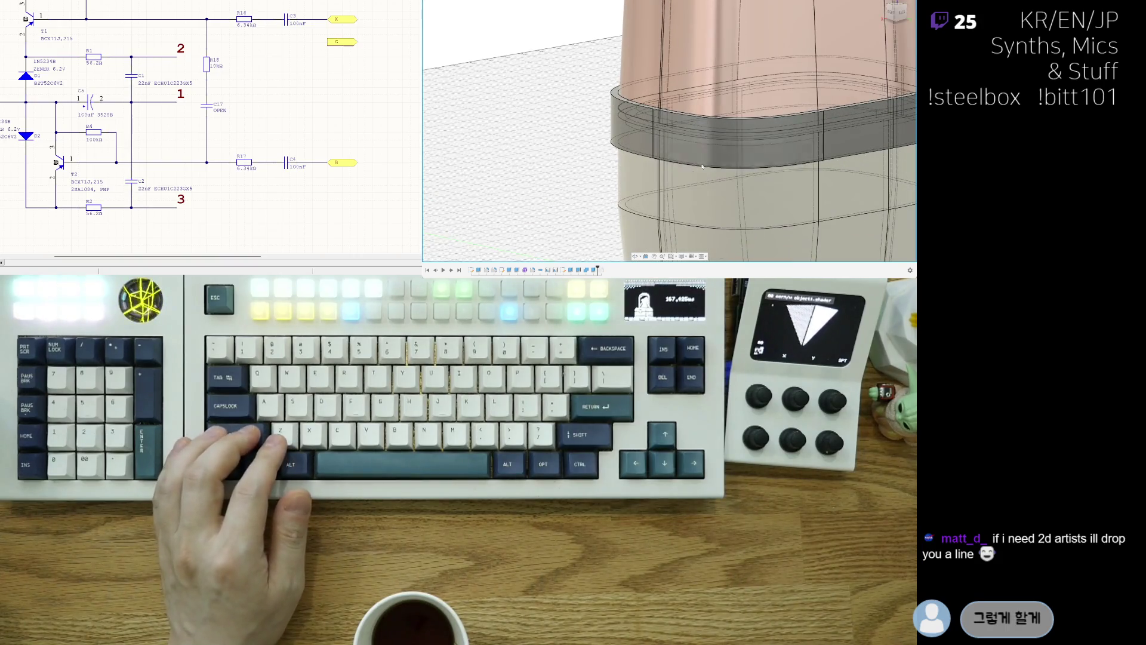
pyautogui.scroll(2, 730, 127)
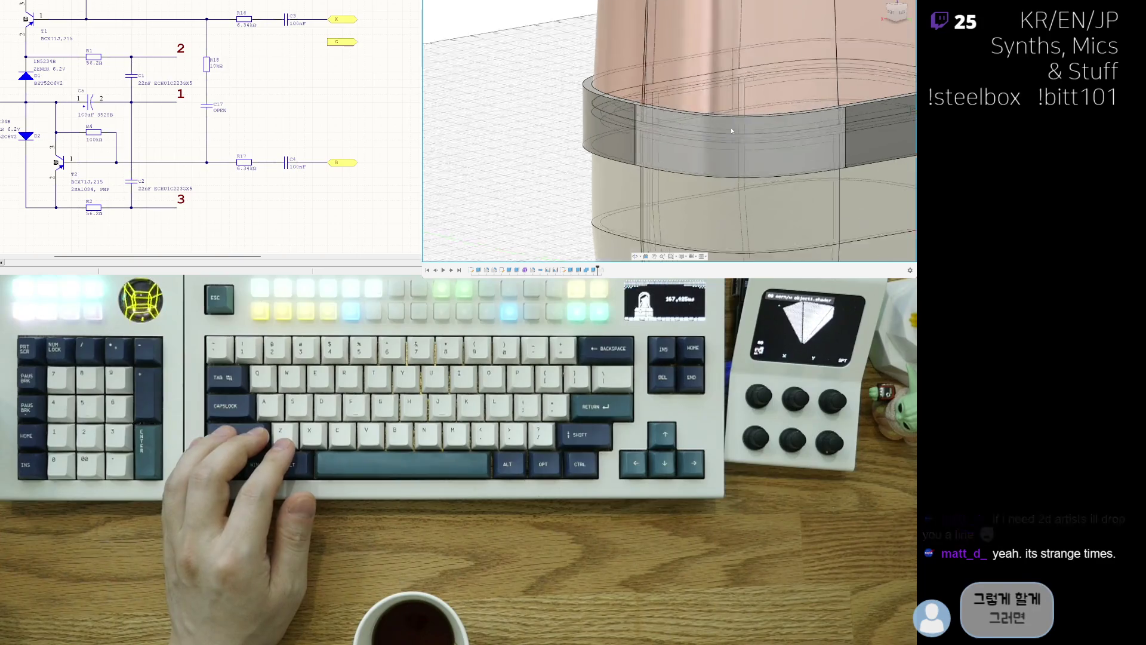
pyautogui.scroll(2, 731, 128)
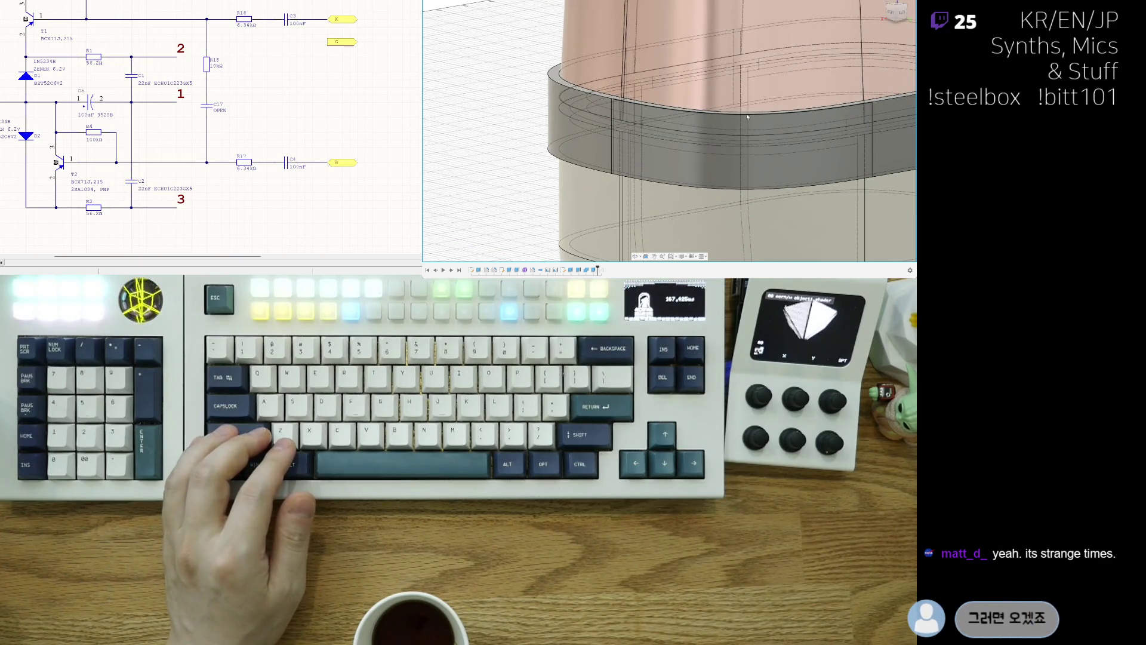
pyautogui.doubleClick(747, 117)
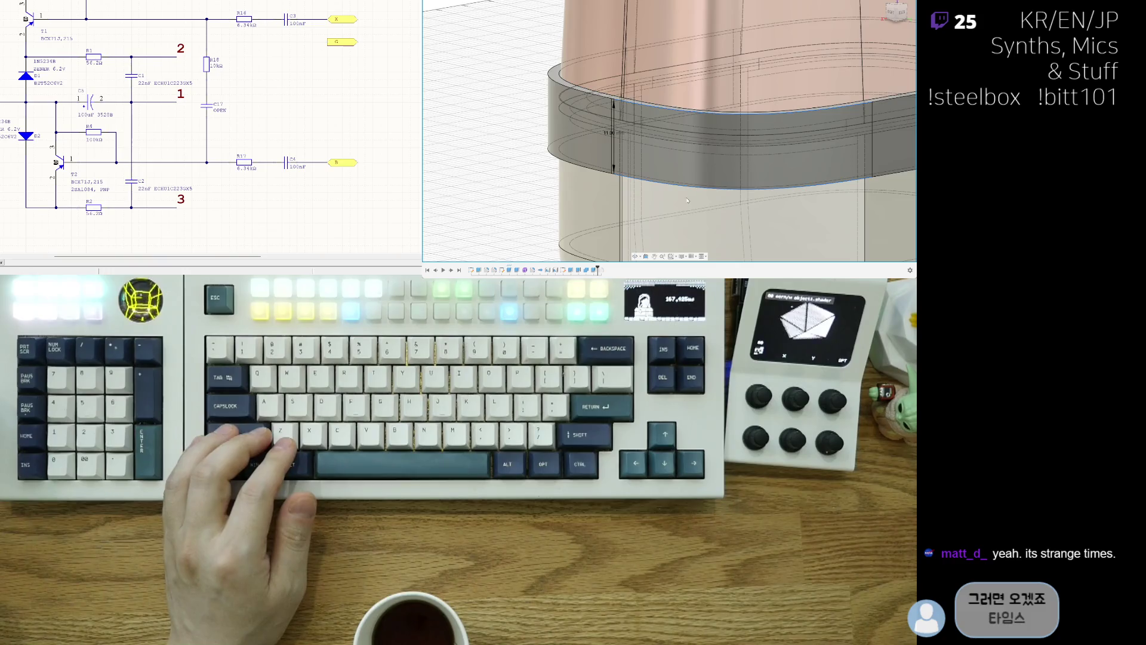
pyautogui.scroll(-3, 687, 201)
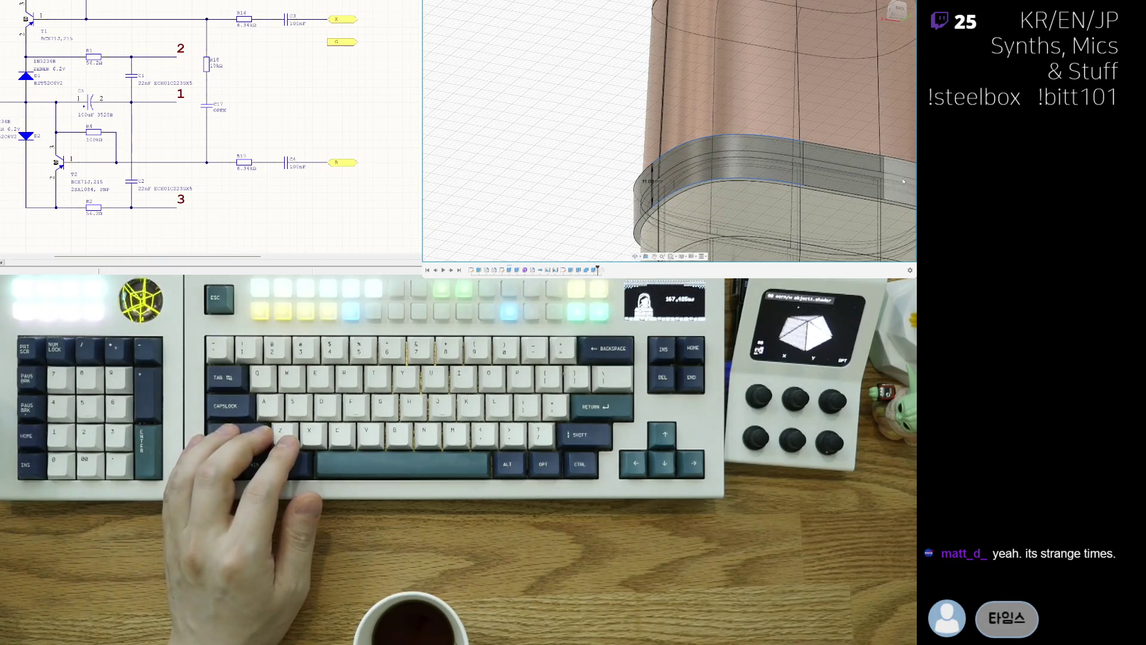
# Finish the band edit, pick its lower inner face, then cancel that edit unchanged.
pyautogui.press('Return')
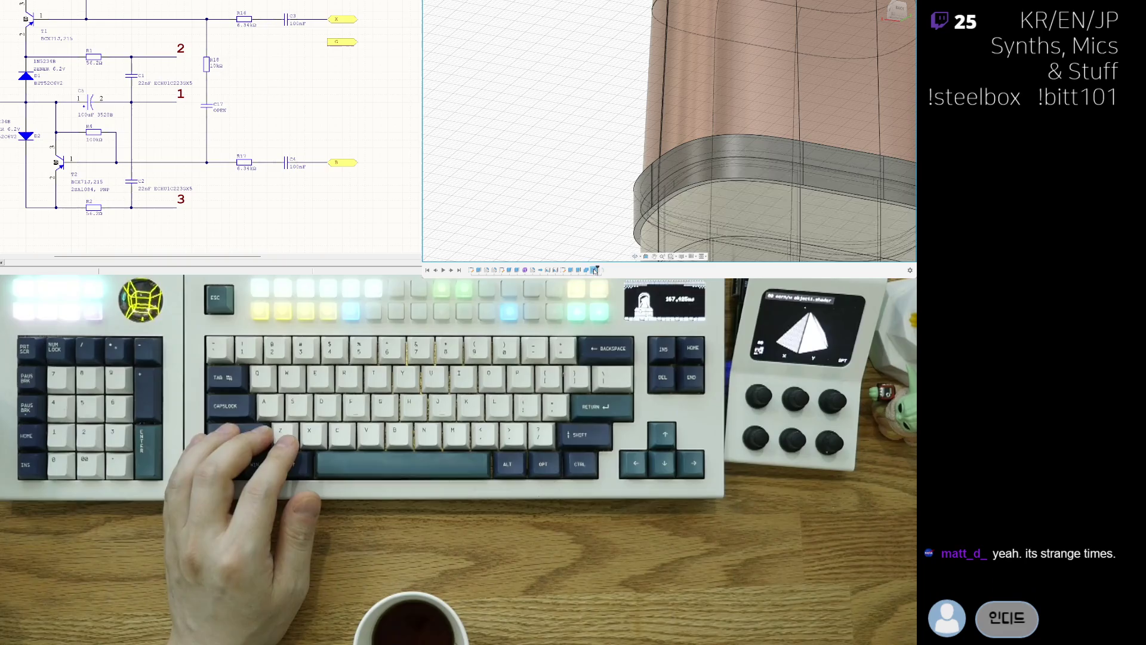
pyautogui.click(774, 202)
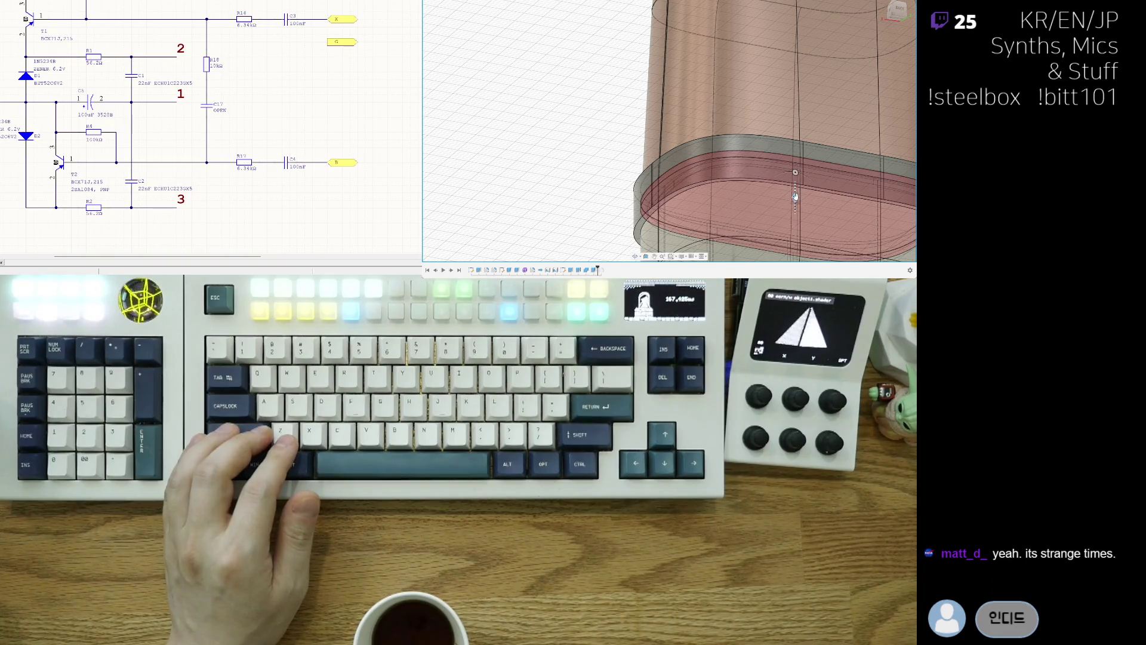
pyautogui.keyDown('shift'); pyautogui.moveTo(690, 144); pyautogui.dragTo(834, 114, button='middle'); pyautogui.keyUp('shift')
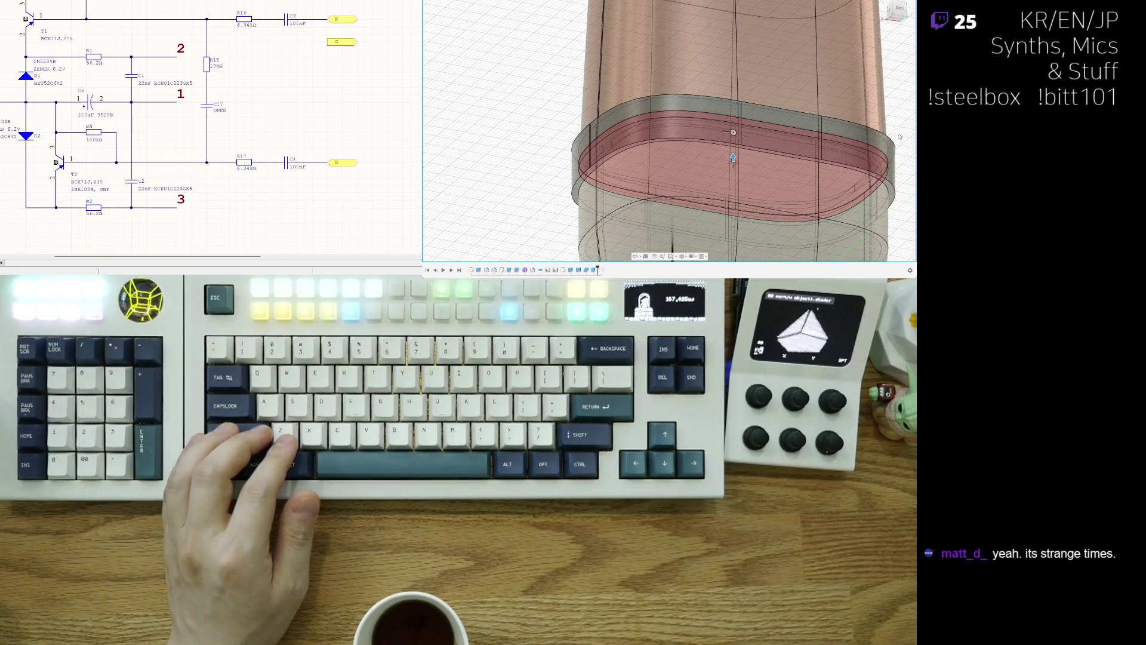
pyautogui.press('Escape')
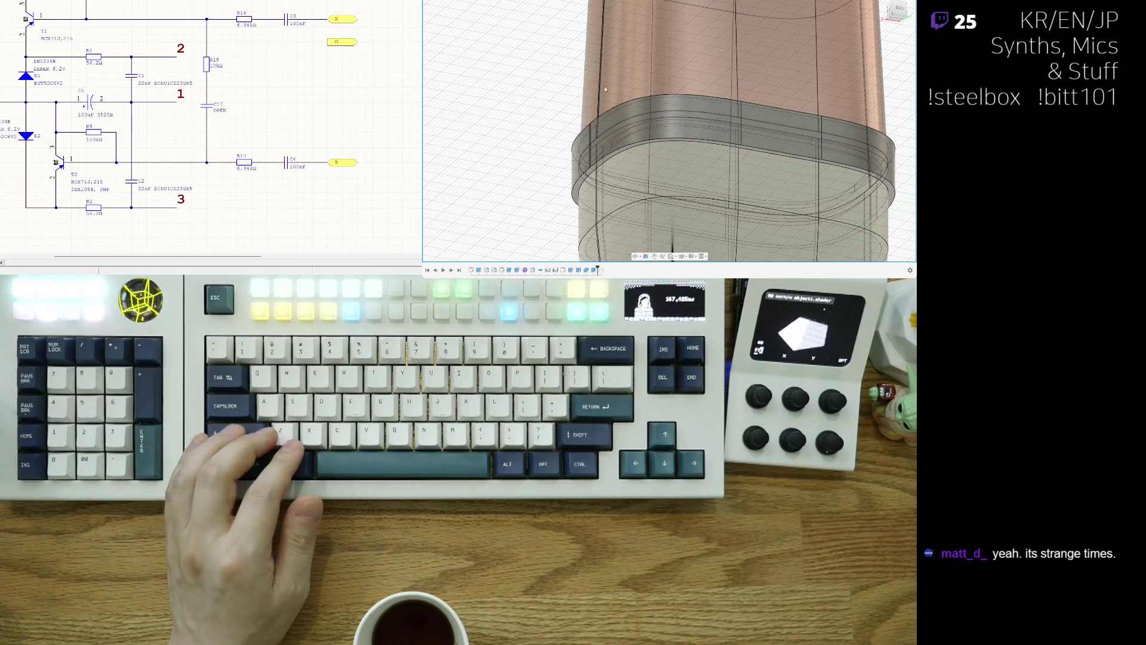
pyautogui.scroll(3, 663, 106)
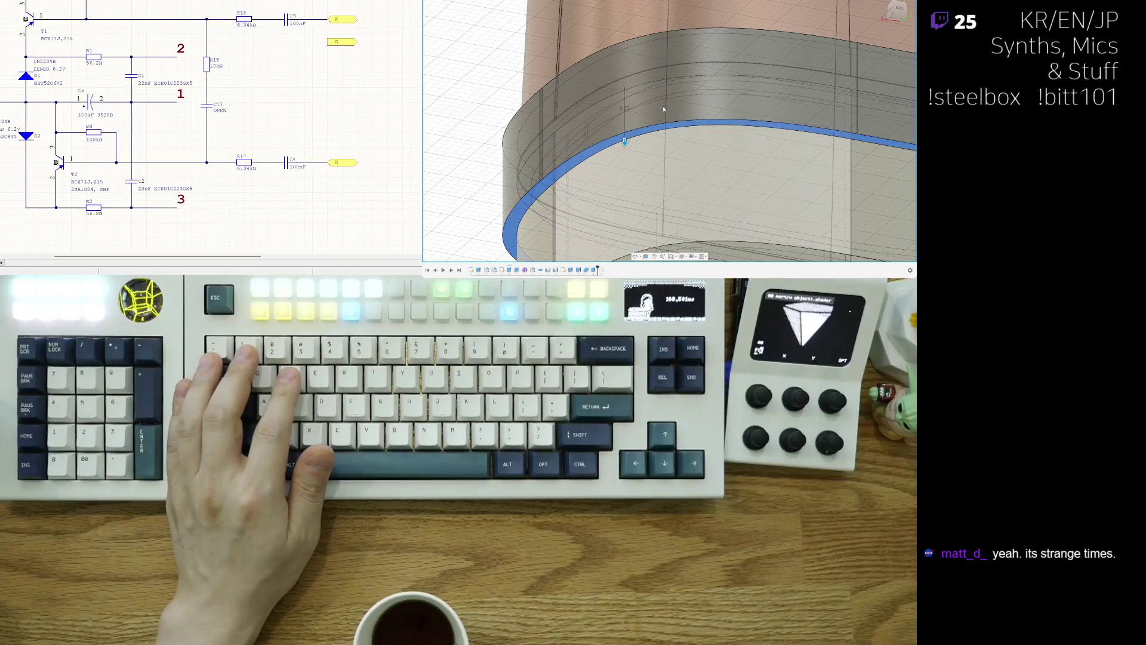
# Pull the band's top edge upward, apply a precise distance and confirm the stepped rim.
pyautogui.moveTo(624, 141); pyautogui.dragTo(623, 74)
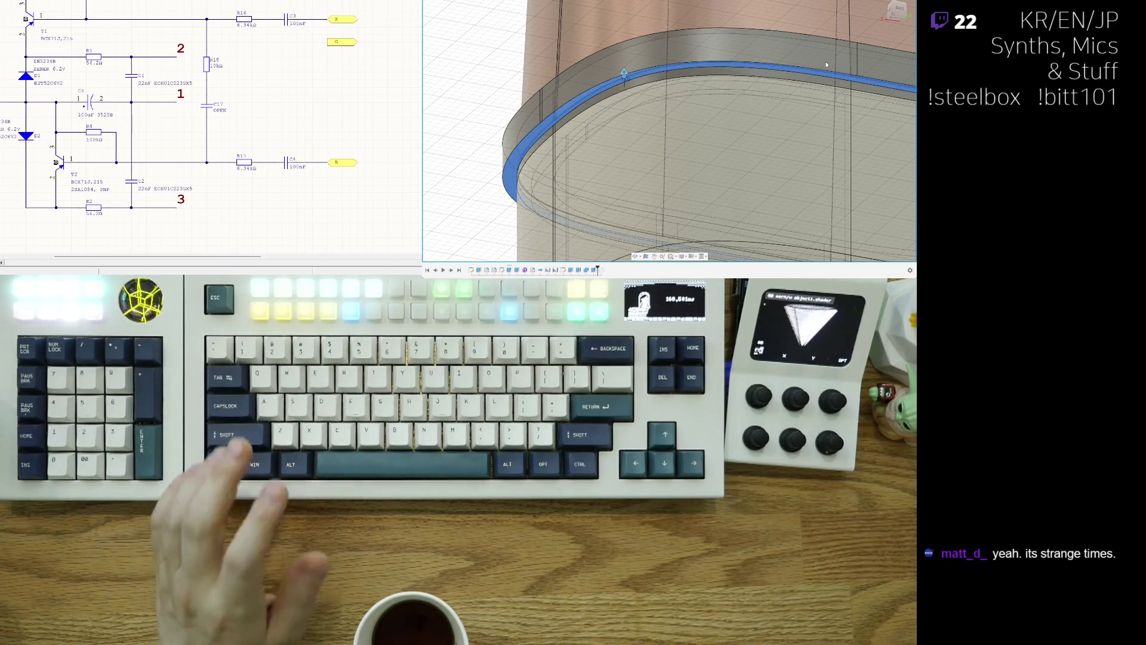
pyautogui.hotkey('ctrl', 'z')
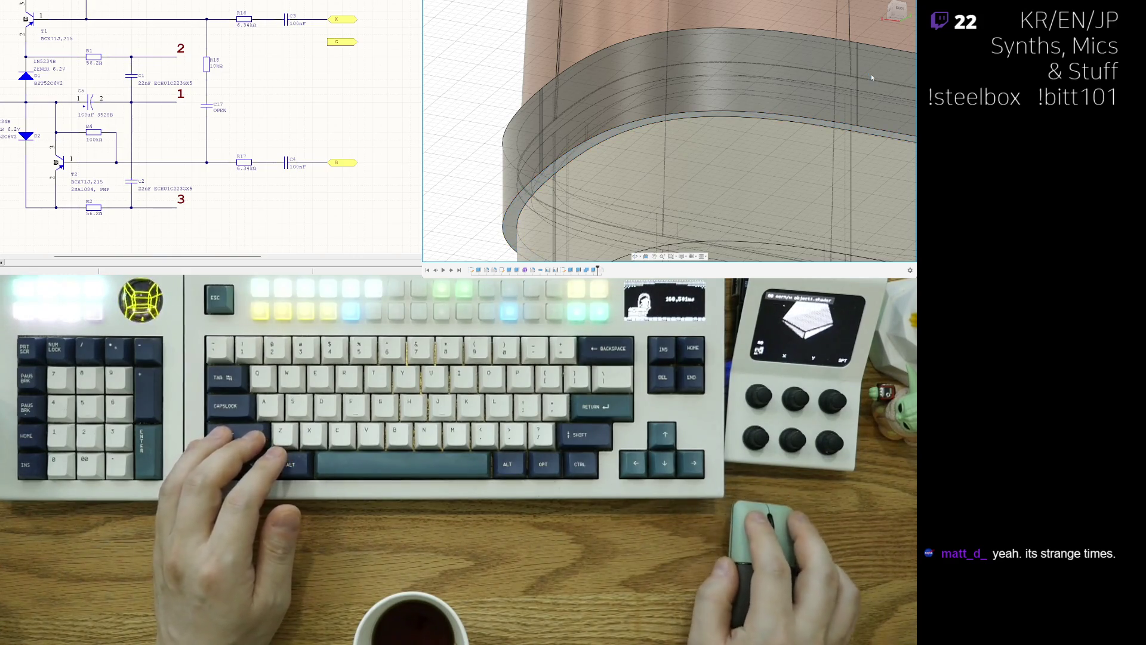
pyautogui.click(850, 73)
pyautogui.moveTo(849, 73)
pyautogui.keyDown('shift'); pyautogui.mouseDown(button='middle')
pyautogui.moveTo(685, 19)
pyautogui.moveTo(599, 84)
pyautogui.moveTo(802, 7)
pyautogui.mouseUp(button='middle'); pyautogui.keyUp('shift')
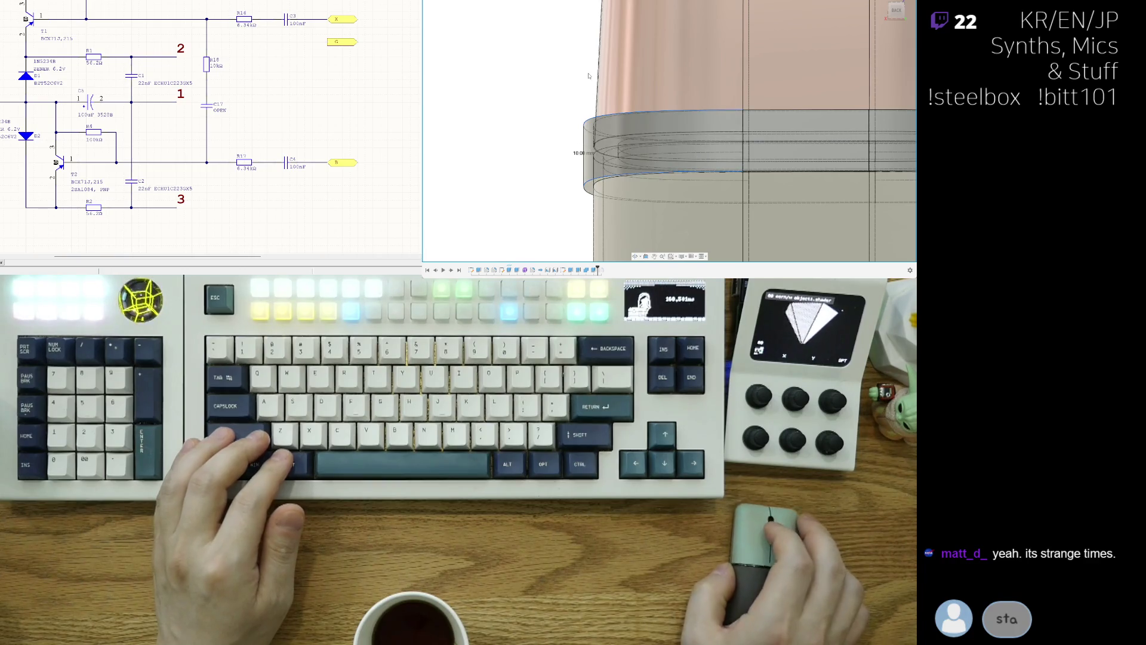
pyautogui.scroll(-3, 875, 92)
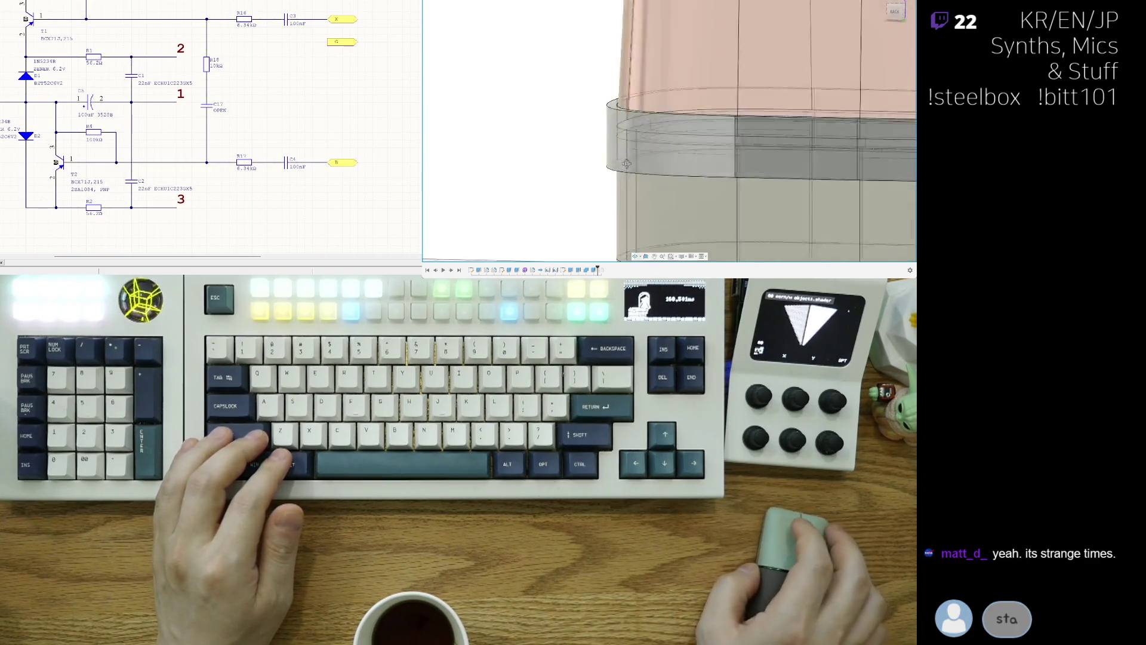
# Orbit to an elevated view looking down on the full enclosure.
pyautogui.moveTo(875, 92)
pyautogui.keyDown('shift'); pyautogui.mouseDown(button='middle')
pyautogui.moveTo(670, 83)
pyautogui.moveTo(741, 162)
pyautogui.moveTo(715, 159)
pyautogui.mouseUp(button='middle'); pyautogui.keyUp('shift')
pyautogui.scroll(-2, 670, 82)
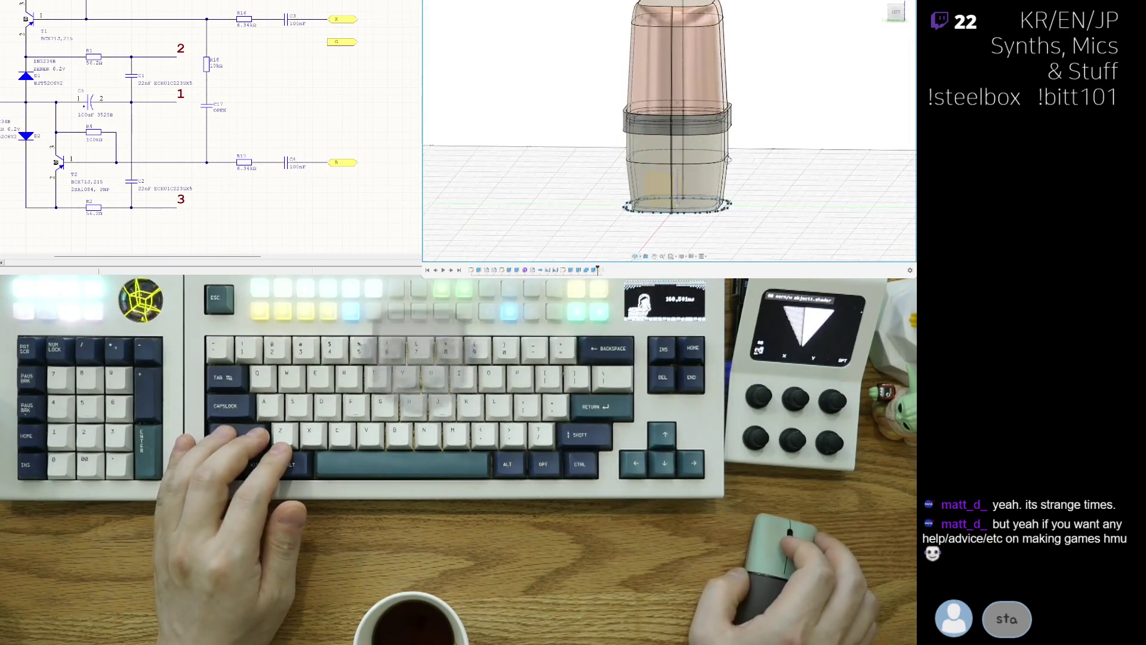
pyautogui.scroll(2, 715, 158)
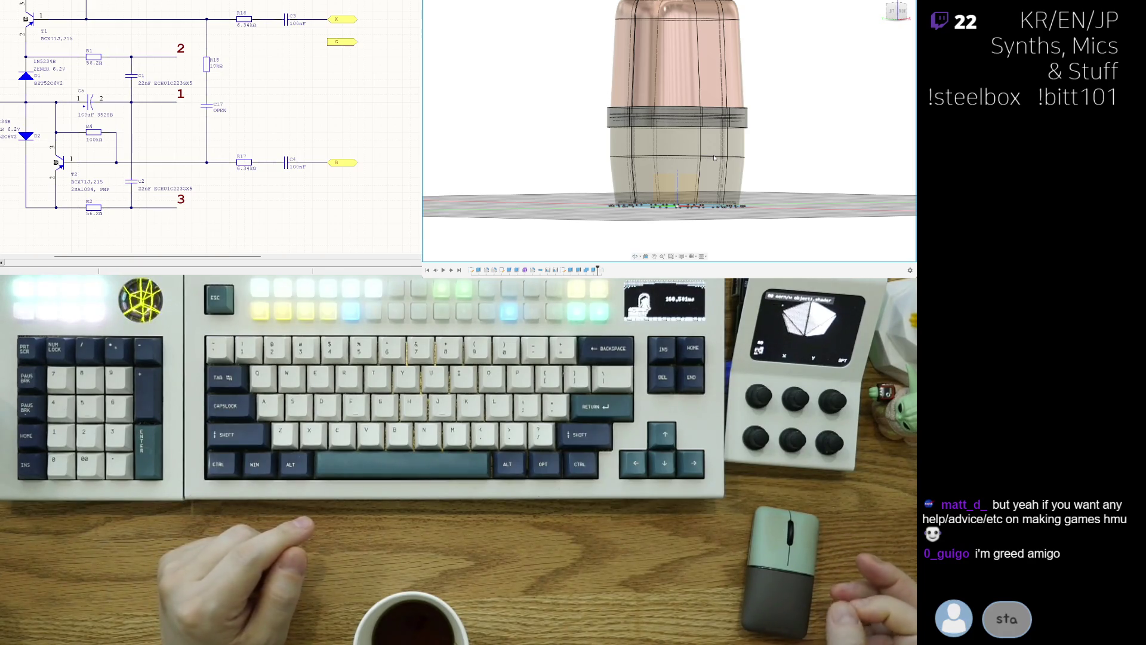
pyautogui.scroll(-3, 714, 159)
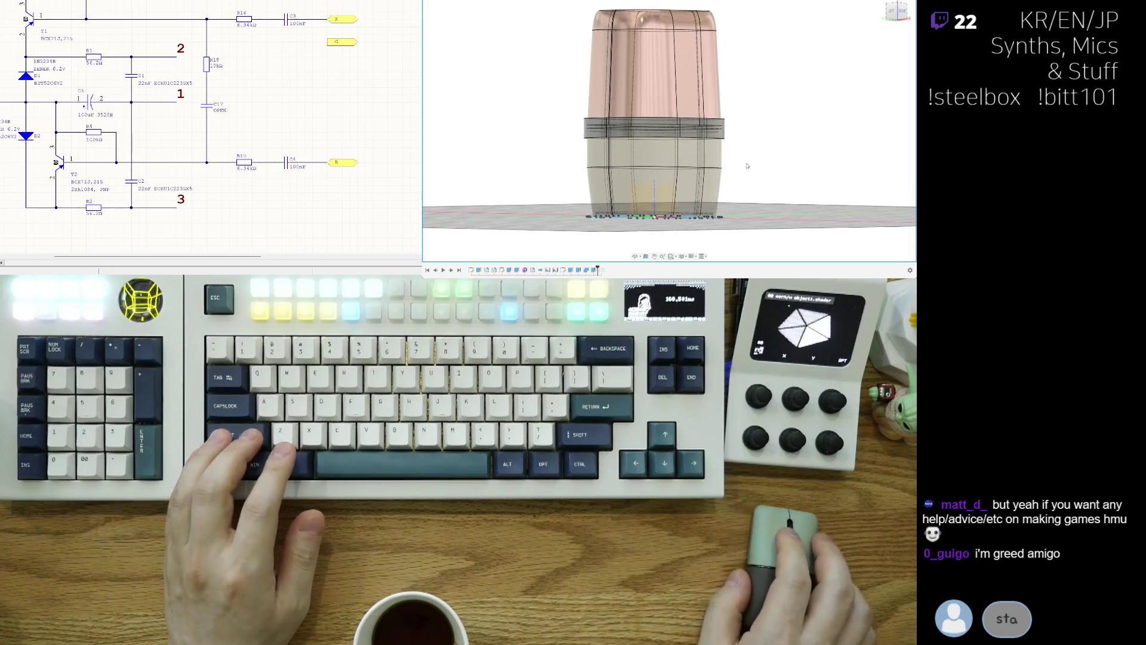
pyautogui.moveTo(715, 158)
pyautogui.keyDown('shift'); pyautogui.mouseDown(button='middle')
pyautogui.moveTo(729, 177)
pyautogui.moveTo(804, 181)
pyautogui.moveTo(813, 196)
pyautogui.moveTo(794, 196)
pyautogui.moveTo(770, 235)
pyautogui.mouseUp(button='middle'); pyautogui.keyUp('shift')
pyautogui.scroll(-2, 788, 176)
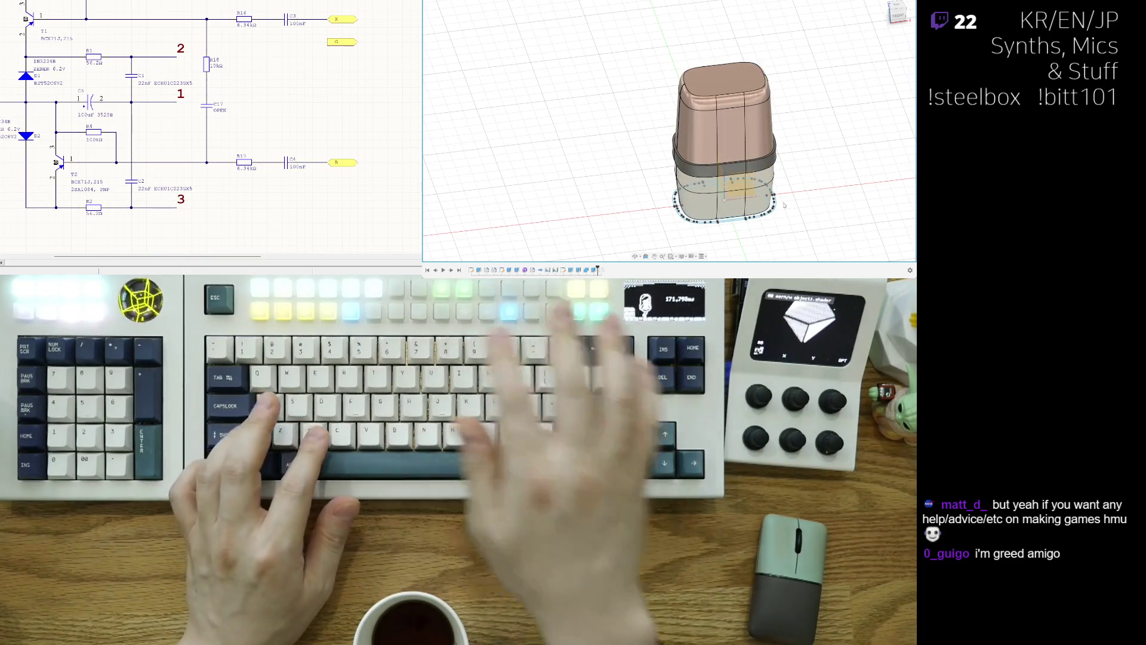
pyautogui.moveTo(785, 206)
pyautogui.mouseDown(button='middle')
pyautogui.moveTo(786, 164)
pyautogui.moveTo(693, 193)
pyautogui.mouseUp(button='middle')
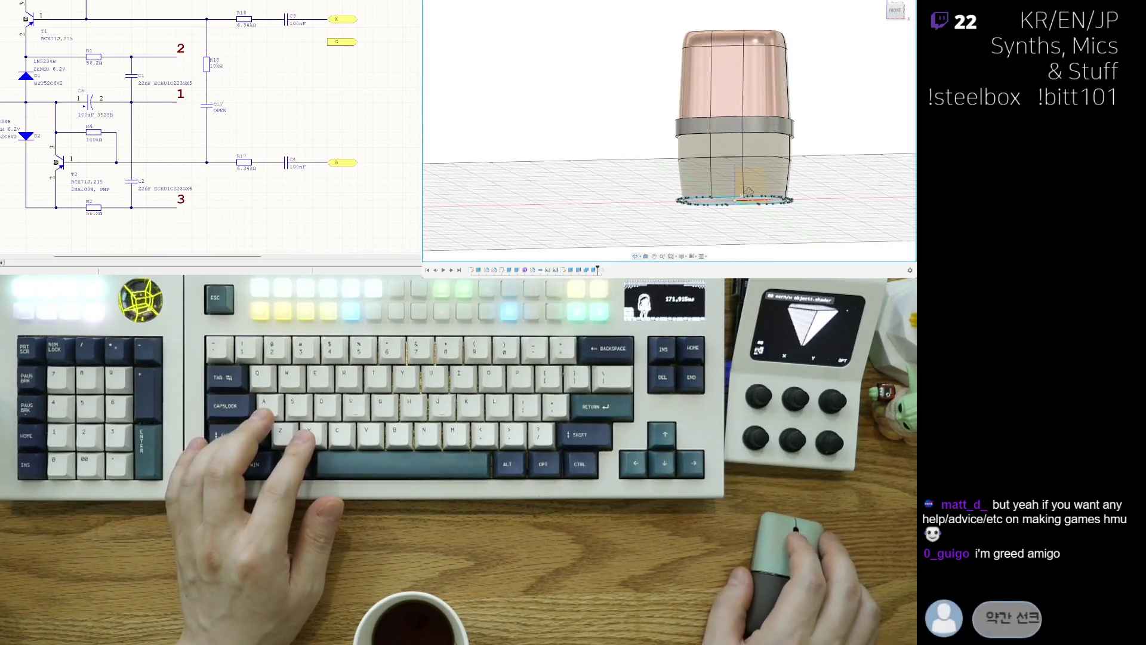
pyautogui.scroll(3, 693, 194)
pyautogui.scroll(3, 699, 197)
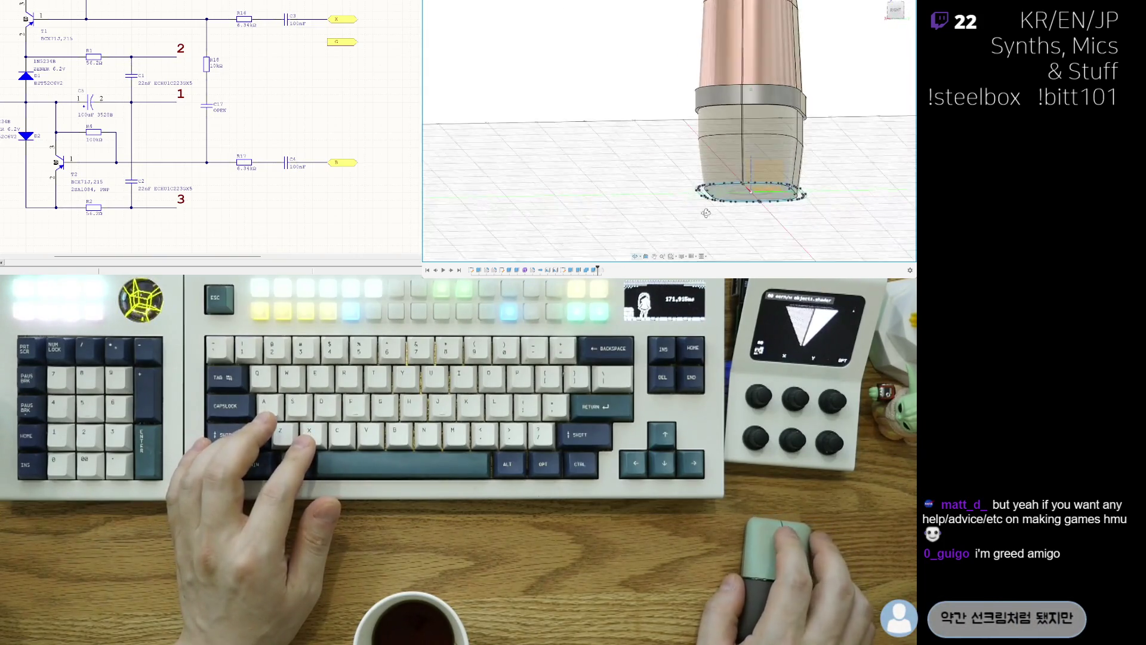
pyautogui.keyDown('shift'); pyautogui.moveTo(705, 200); pyautogui.dragTo(674, 206, button='middle'); pyautogui.keyUp('shift')
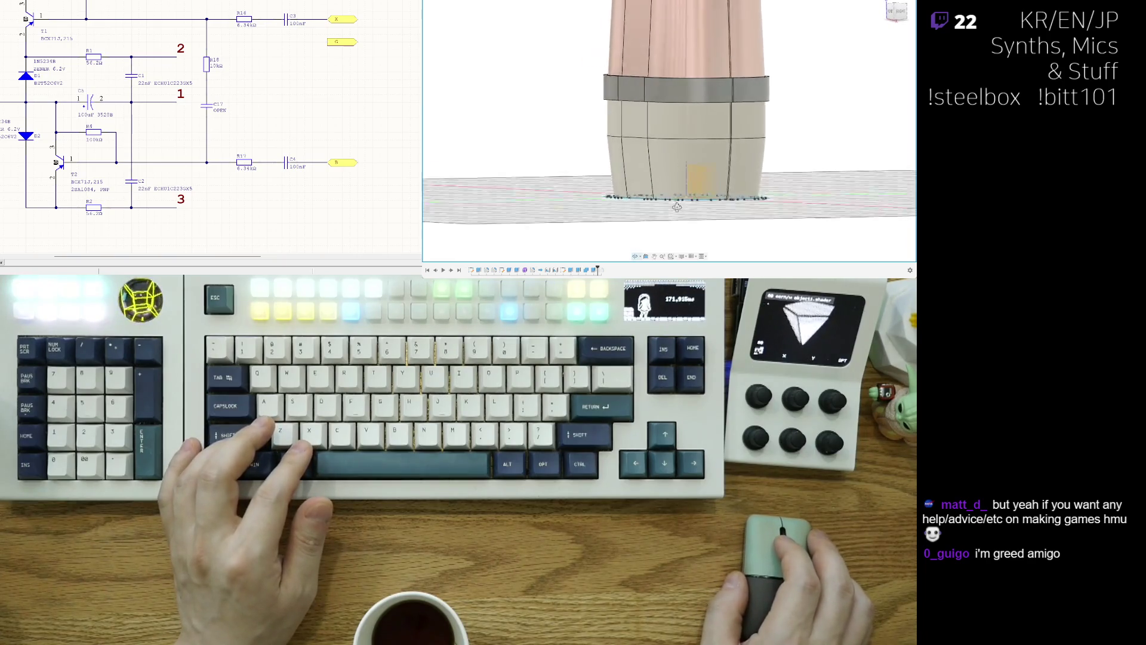
pyautogui.keyDown('shift'); pyautogui.moveTo(611, 236); pyautogui.dragTo(603, 252, button='middle'); pyautogui.keyUp('shift')
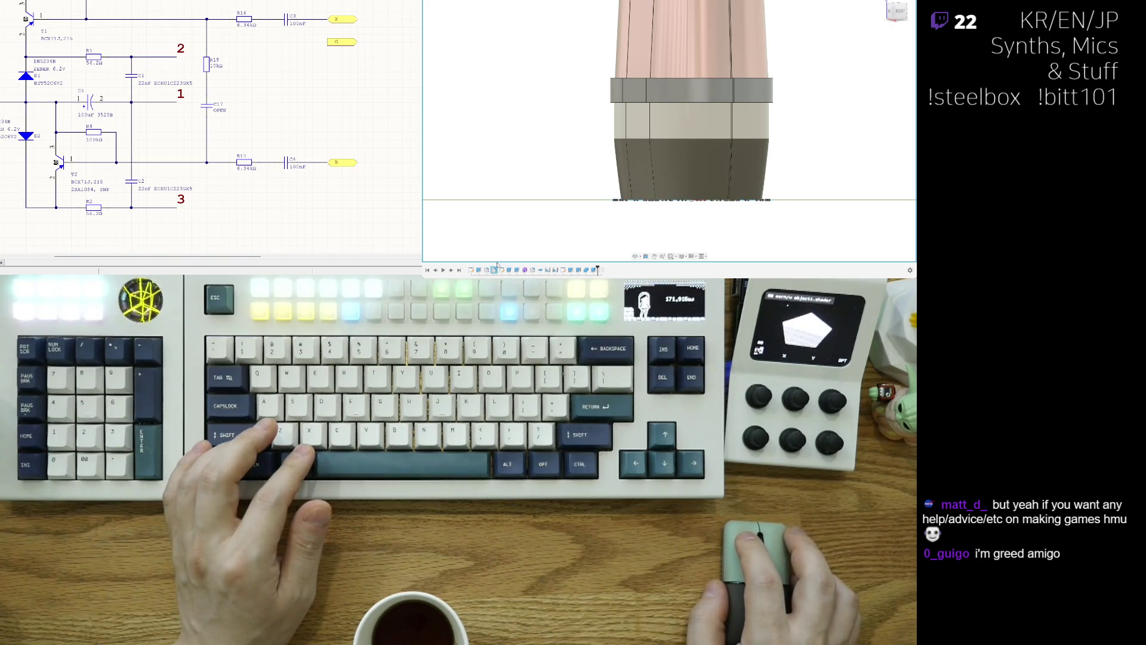
pyautogui.keyDown('shift'); pyautogui.moveTo(691, 199); pyautogui.dragTo(737, 213, button='middle'); pyautogui.keyUp('shift')
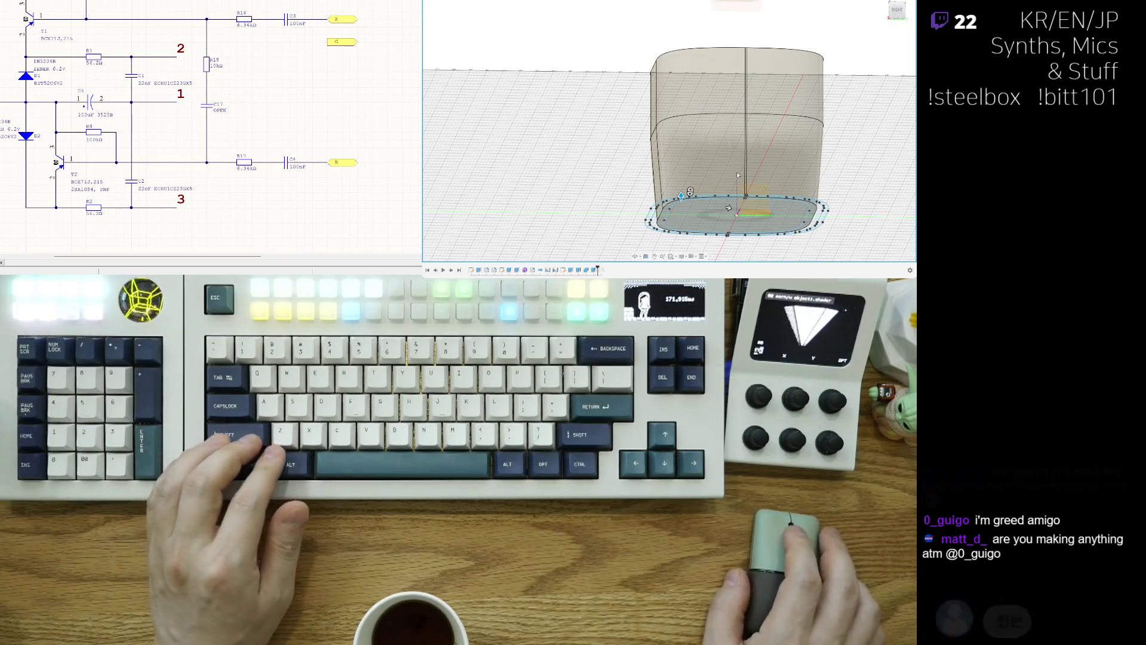
pyautogui.hotkey('ctrl', 'z')
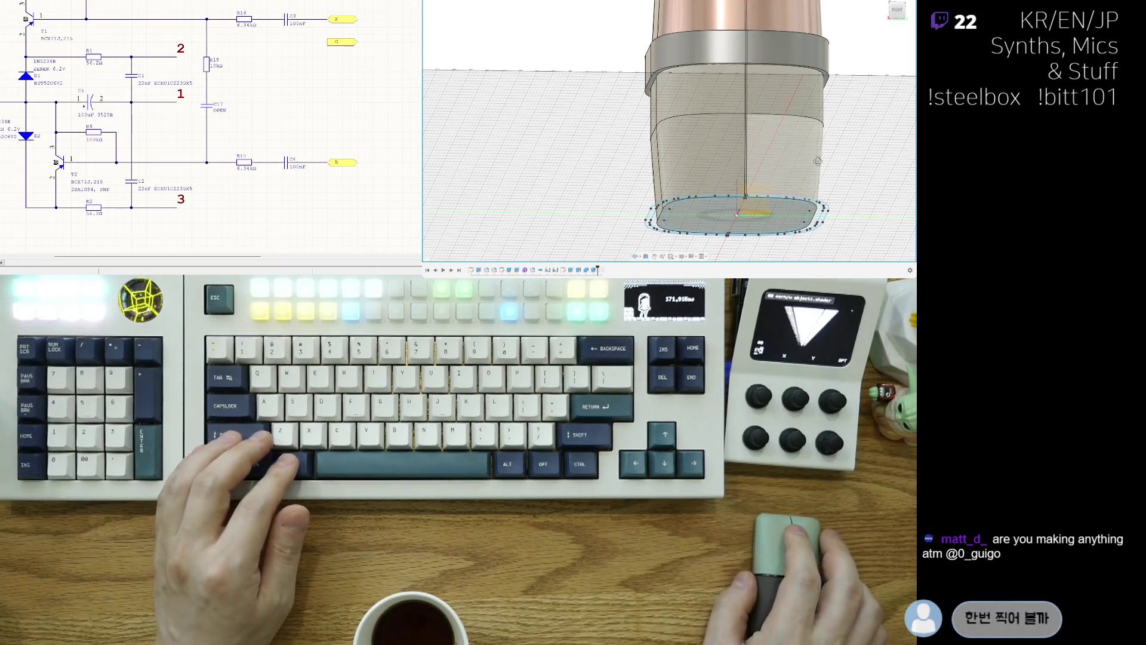
pyautogui.scroll(-3, 816, 161)
pyautogui.moveTo(817, 160)
pyautogui.keyDown('shift'); pyautogui.mouseDown(button='middle')
pyautogui.moveTo(778, 205)
pyautogui.moveTo(834, 209)
pyautogui.mouseUp(button='middle'); pyautogui.keyUp('shift')
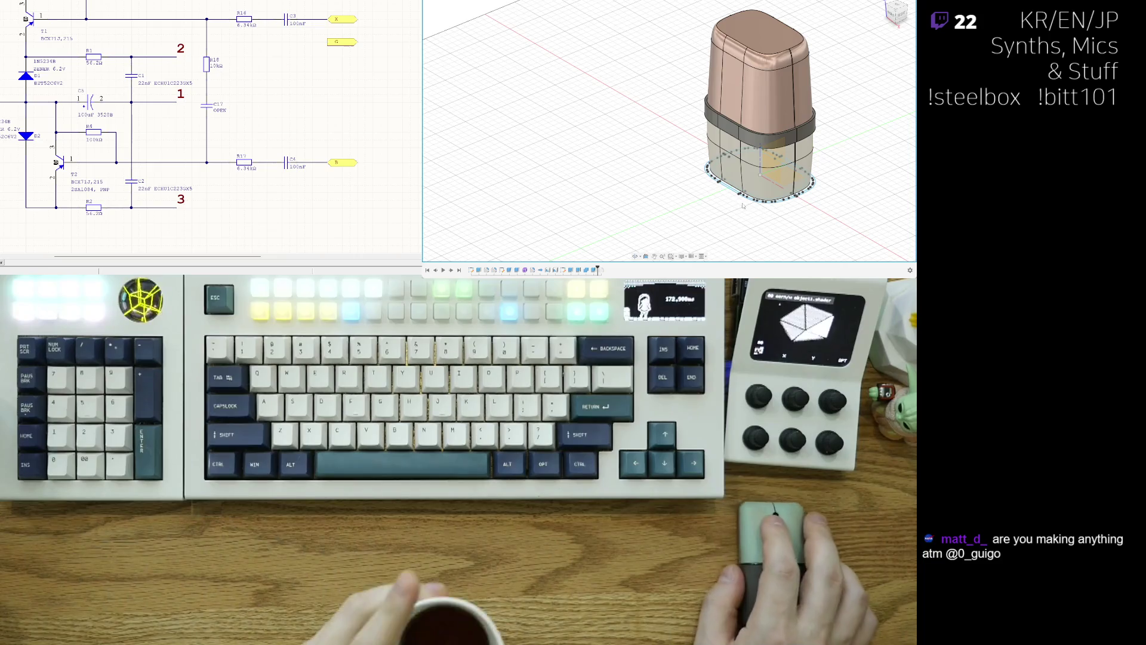
# Start a new sketch on the inner bottom face of the enclosure base after orbiting to the underside.
pyautogui.keyDown('shift'); pyautogui.moveTo(761, 117); pyautogui.dragTo(761, 179, button='middle'); pyautogui.keyUp('shift')
pyautogui.scroll(5, 762, 151)
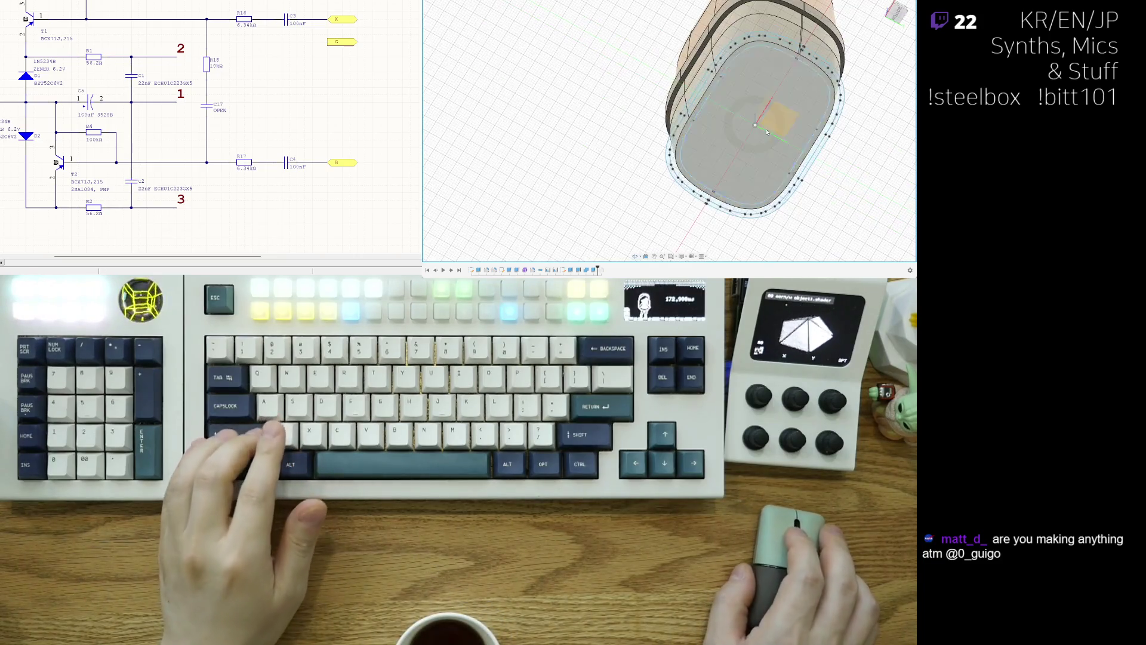
pyautogui.keyDown('shift'); pyautogui.moveTo(729, 138); pyautogui.dragTo(793, 104, button='middle'); pyautogui.keyUp('shift')
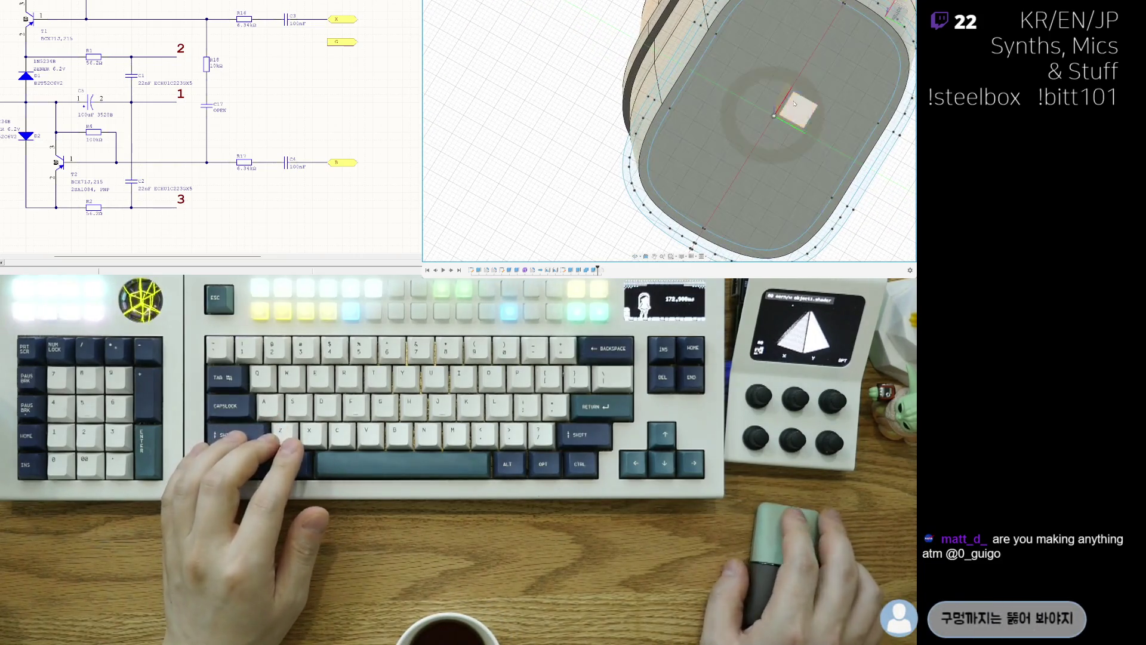
pyautogui.moveTo(820, 169)
pyautogui.keyDown('shift'); pyautogui.mouseDown(button='middle')
pyautogui.moveTo(795, 172)
pyautogui.moveTo(855, 167)
pyautogui.moveTo(734, 134)
pyautogui.mouseUp(button='middle'); pyautogui.keyUp('shift')
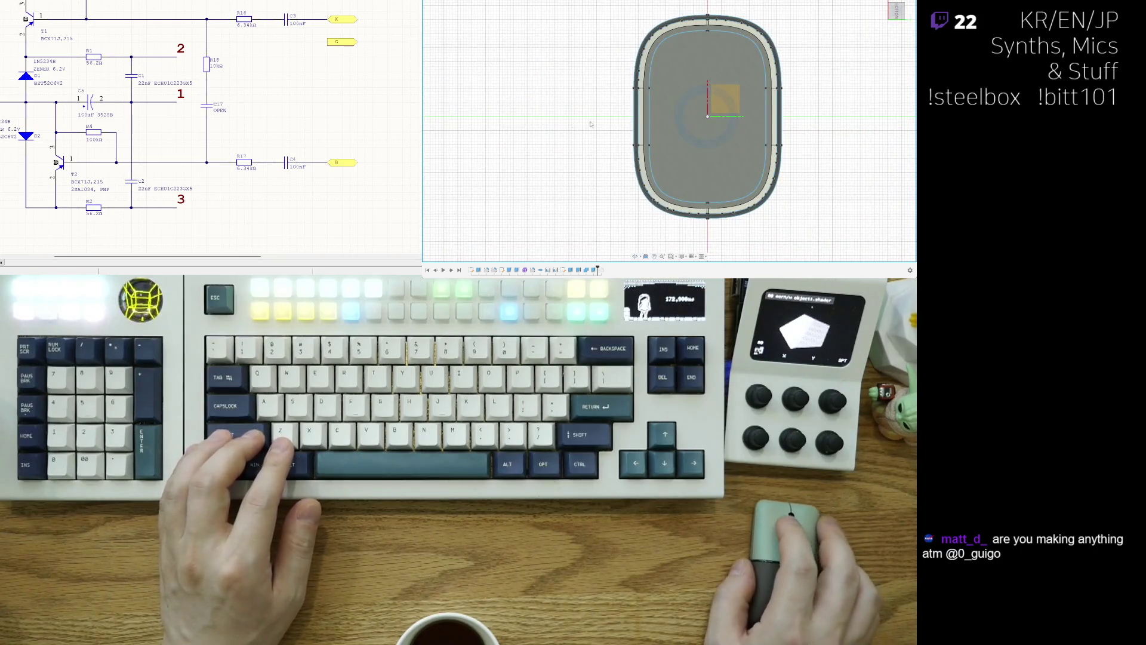
pyautogui.click(696, 131)
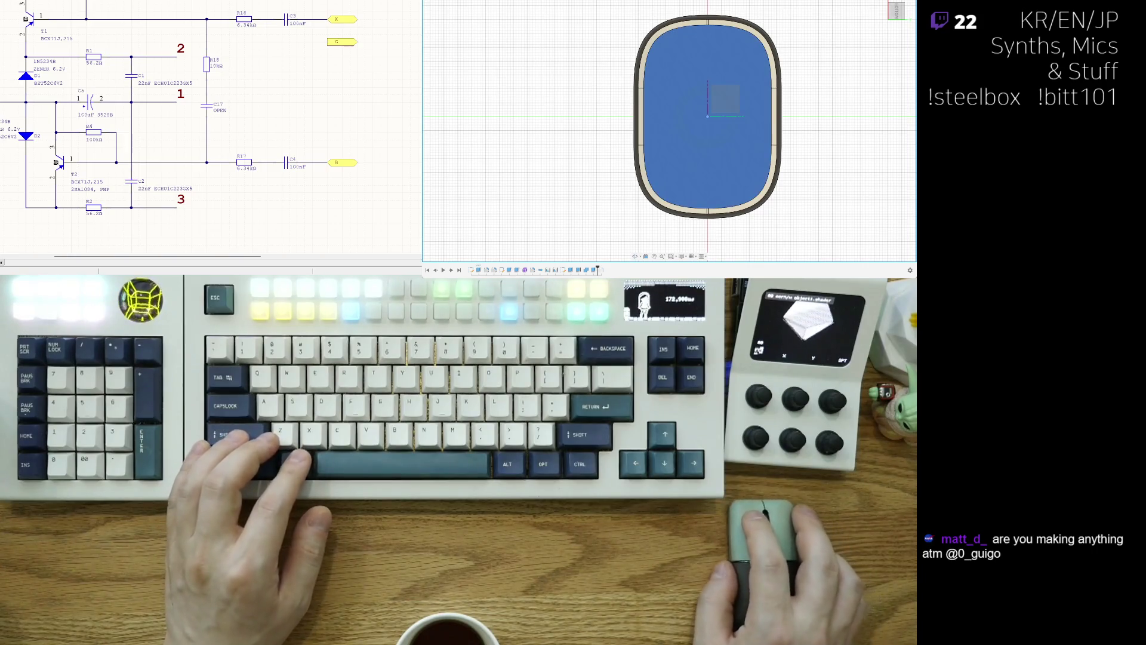
pyautogui.click(682, 125)
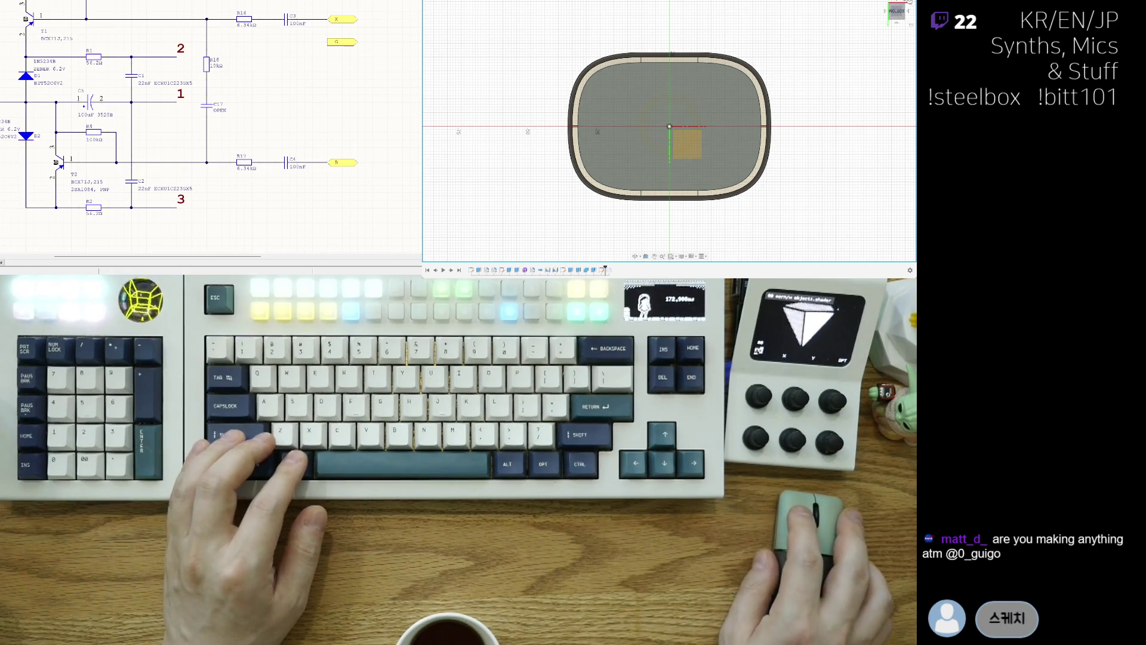
# Draw a centre-diameter circle centred on the origin of the bottom face.
pyautogui.keyDown('shift'); pyautogui.moveTo(670, 134); pyautogui.dragTo(736, 187, button='middle'); pyautogui.keyUp('shift')
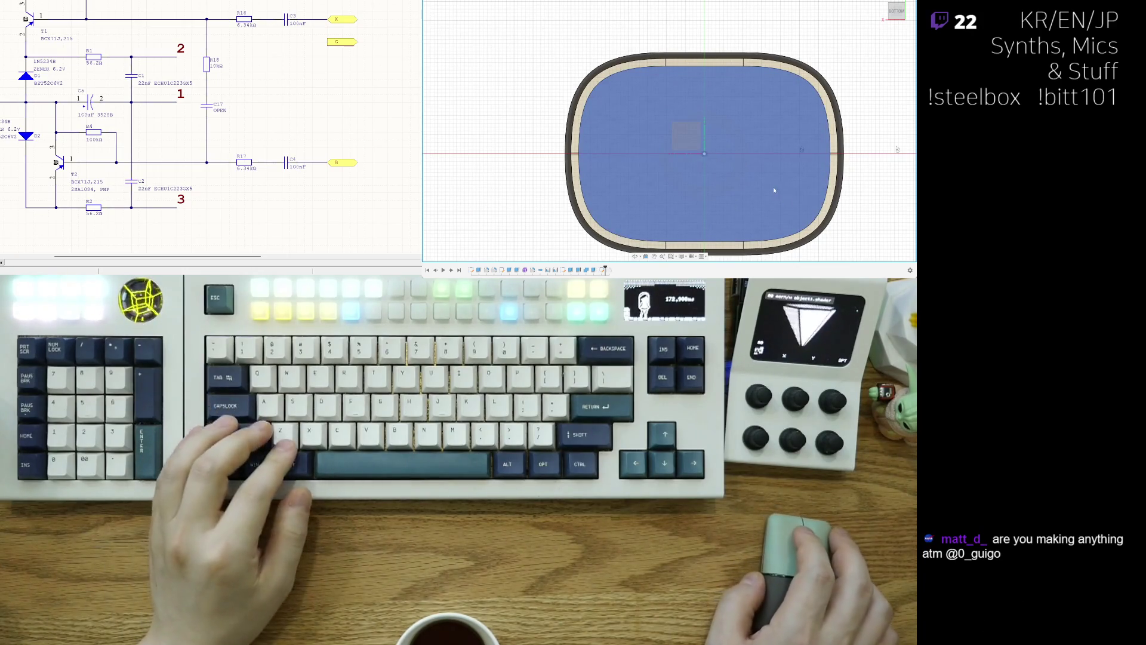
pyautogui.hotkey('ctrl', 'z')
pyautogui.press('c')
pyautogui.click(703, 153)
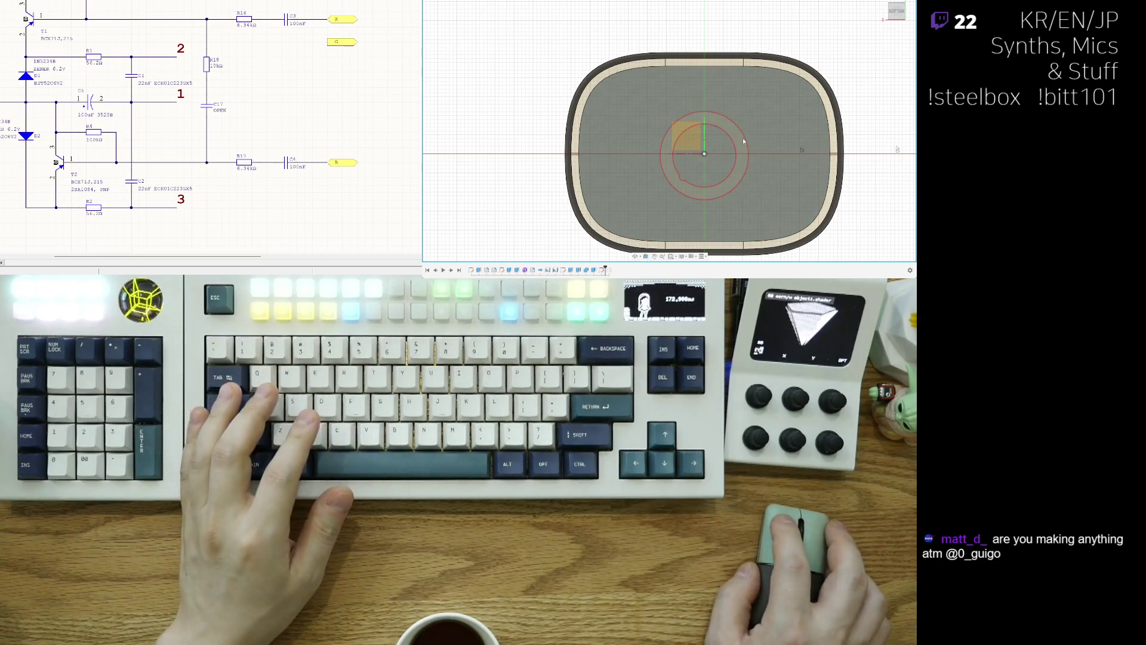
pyautogui.click(744, 141)
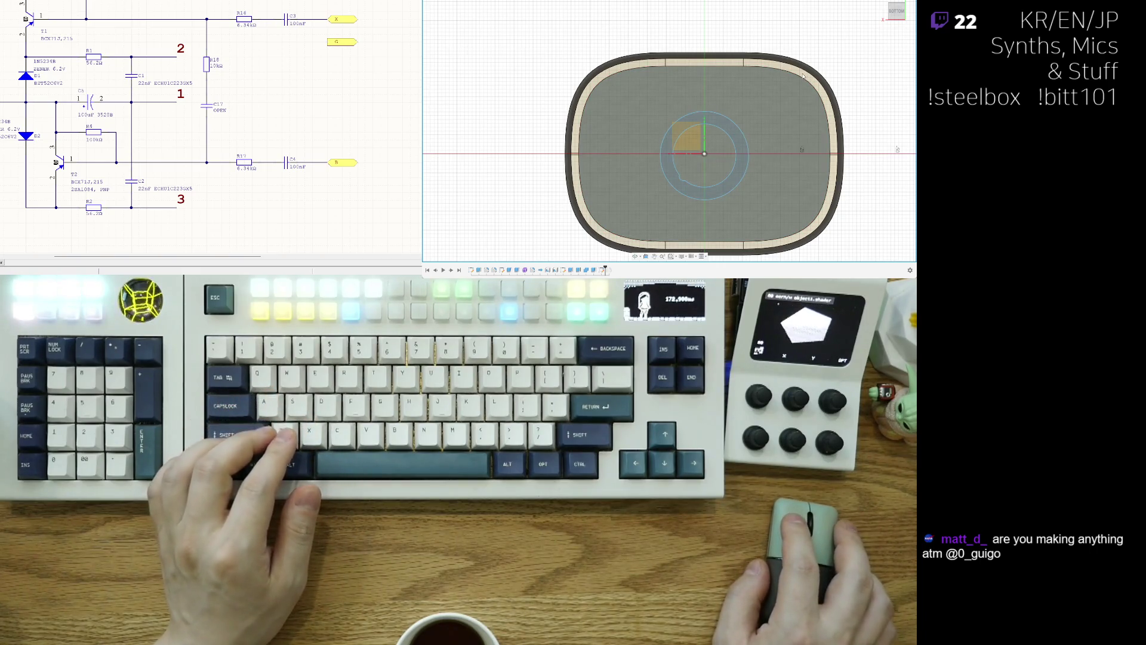
pyautogui.scroll(2, 726, 116)
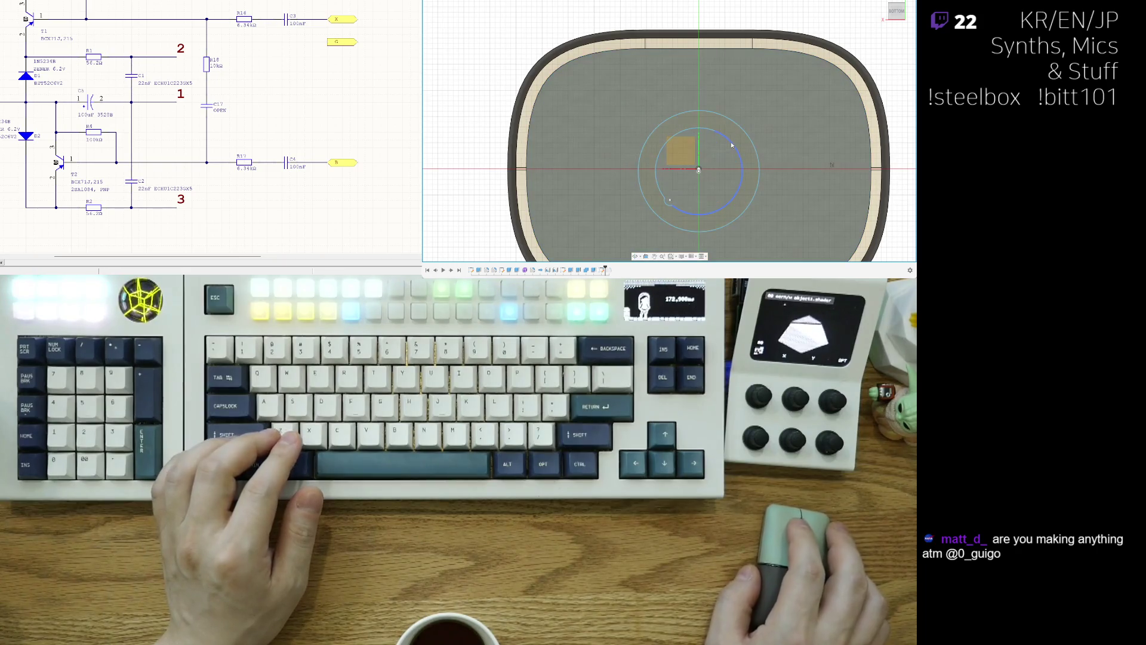
# Try an outward offset of the circle, then delete the extra outer circle.
pyautogui.click(698, 137)
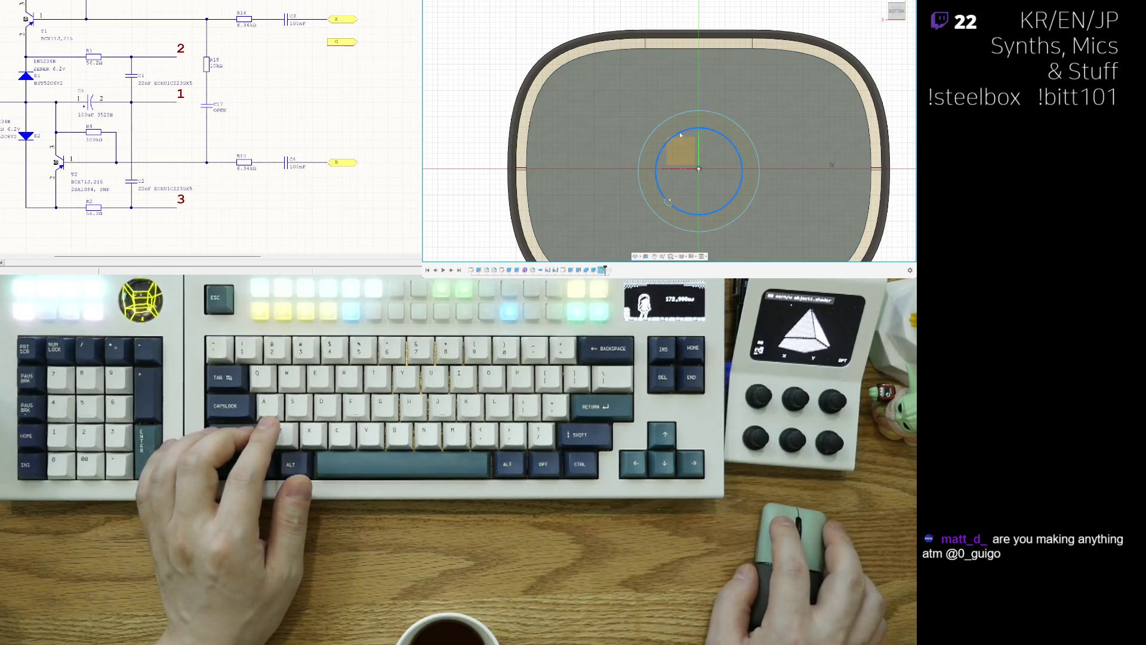
pyautogui.scroll(2, 651, 217)
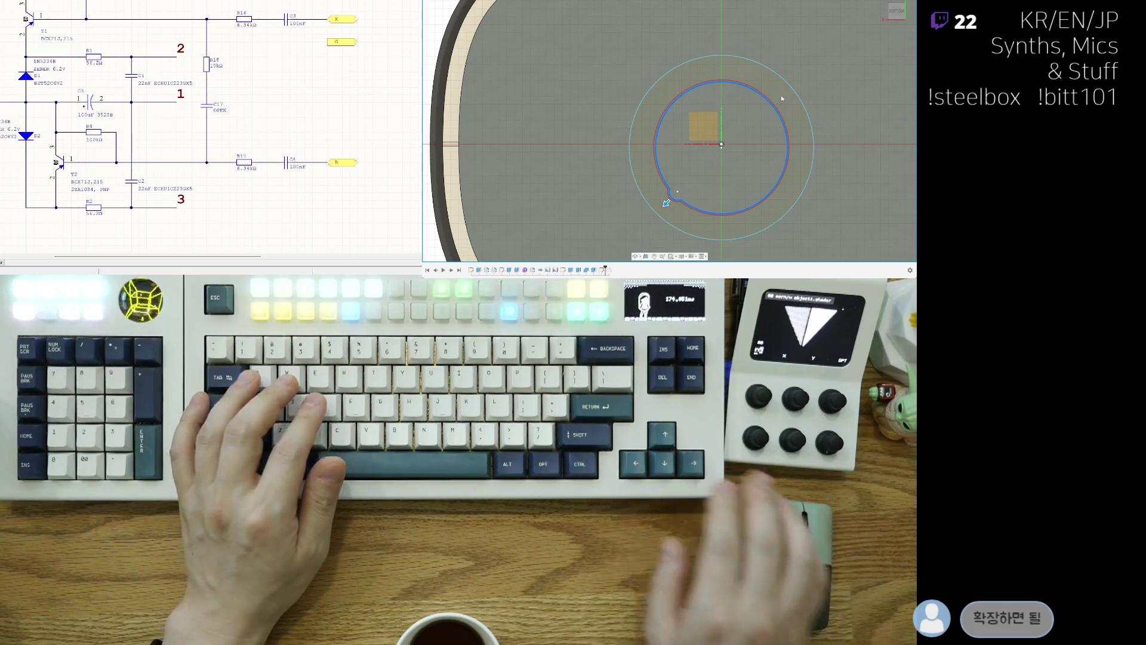
pyautogui.press('o')
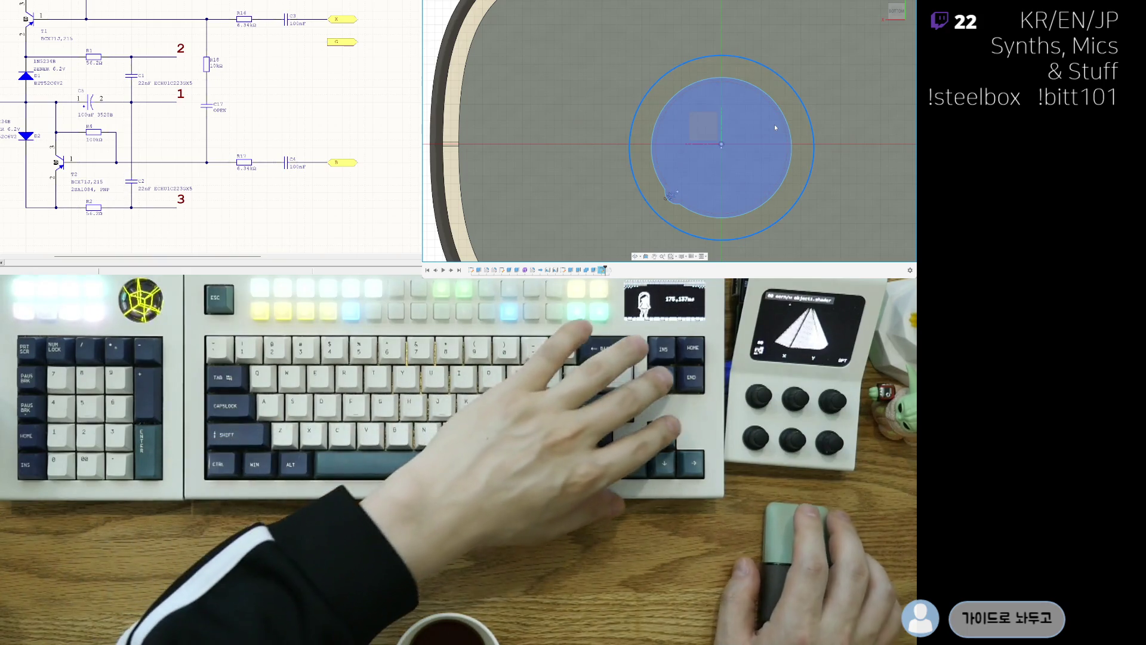
pyautogui.press('Delete')
pyautogui.scroll(-3, 769, 133)
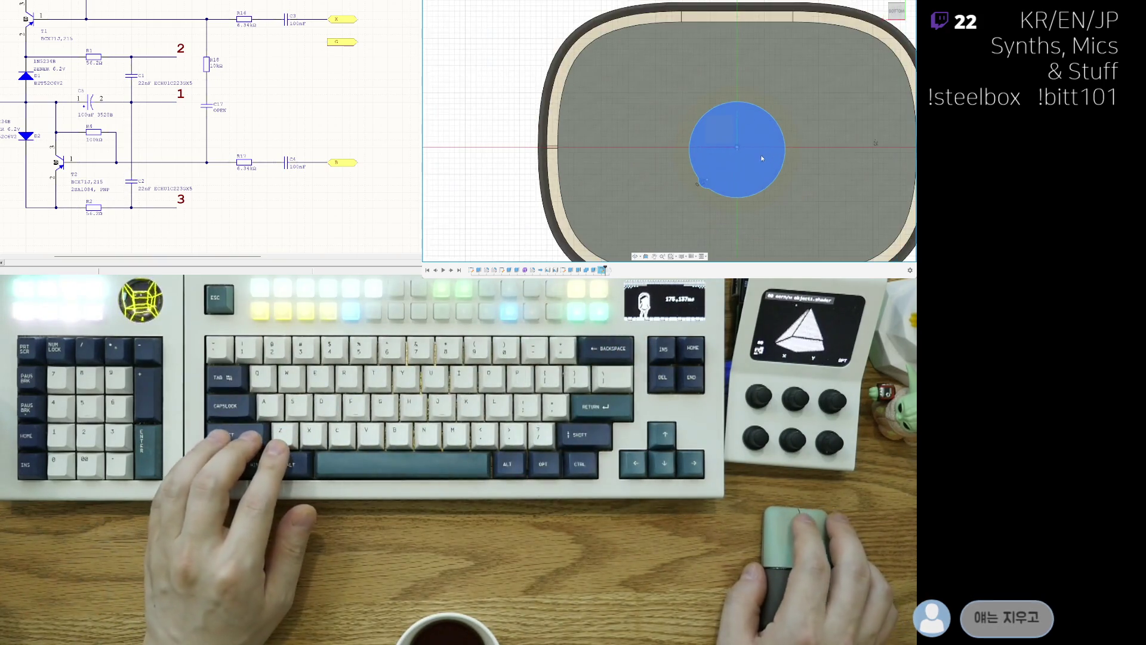
# Begin a trial upward extrusion of the circle and switch to a front wireframe view.
pyautogui.moveTo(758, 159)
pyautogui.keyDown('shift'); pyautogui.mouseDown(button='middle')
pyautogui.moveTo(780, 92)
pyautogui.moveTo(457, 64)
pyautogui.mouseUp(button='middle'); pyautogui.keyUp('shift')
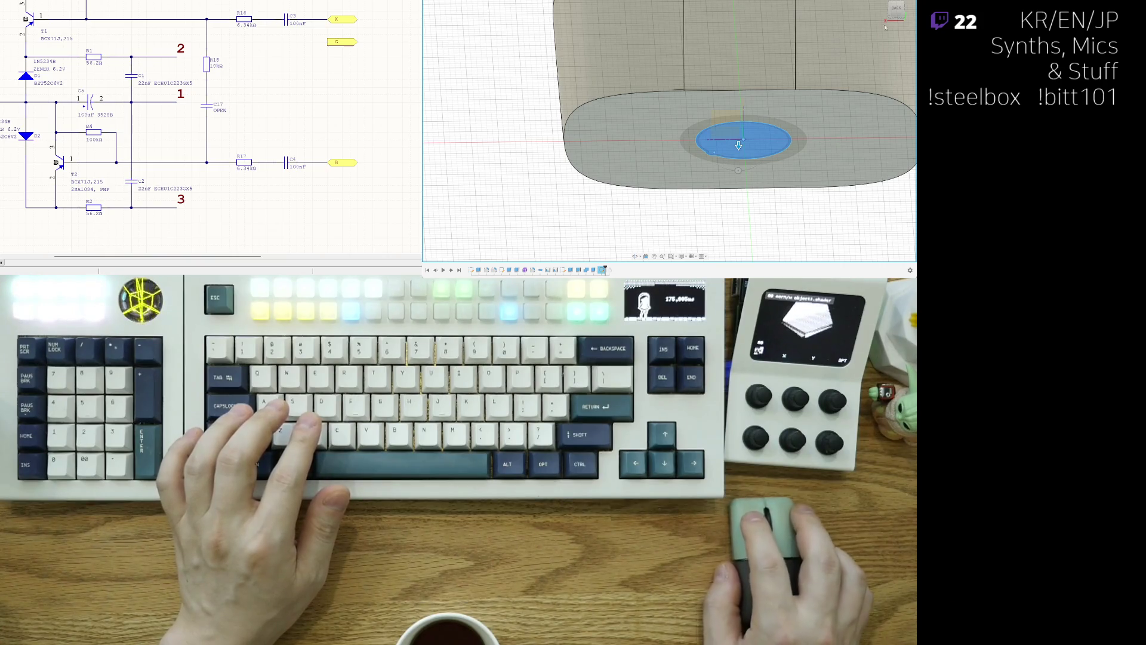
pyautogui.scroll(2, 739, 145)
pyautogui.scroll(-2, 705, 171)
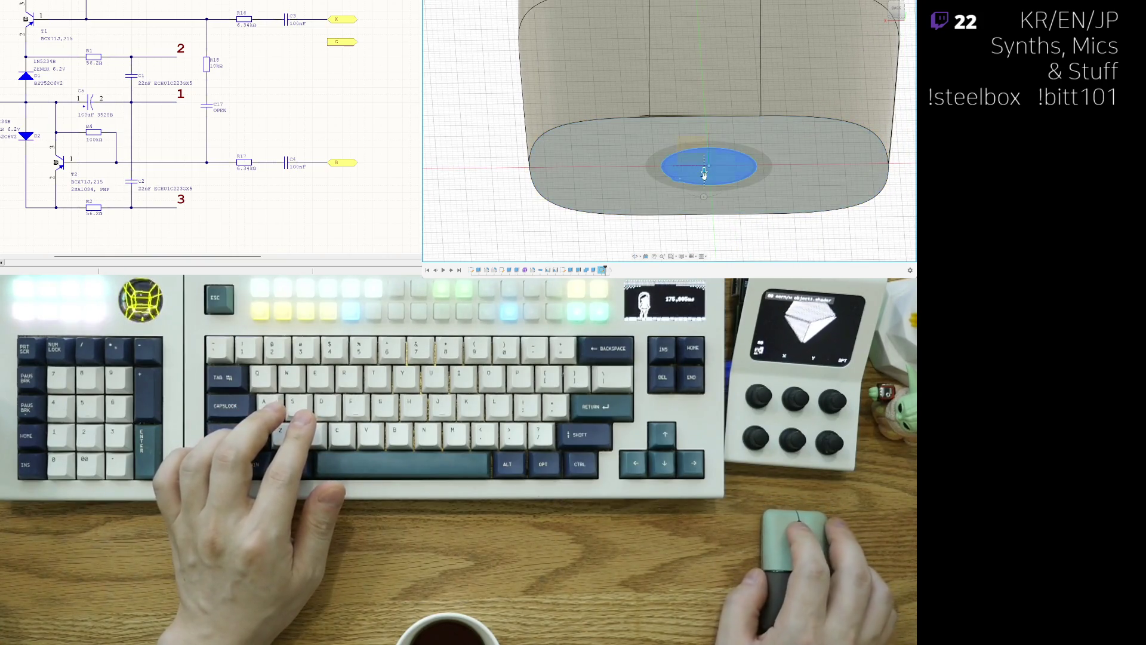
pyautogui.moveTo(705, 131); pyautogui.dragTo(702, 93)
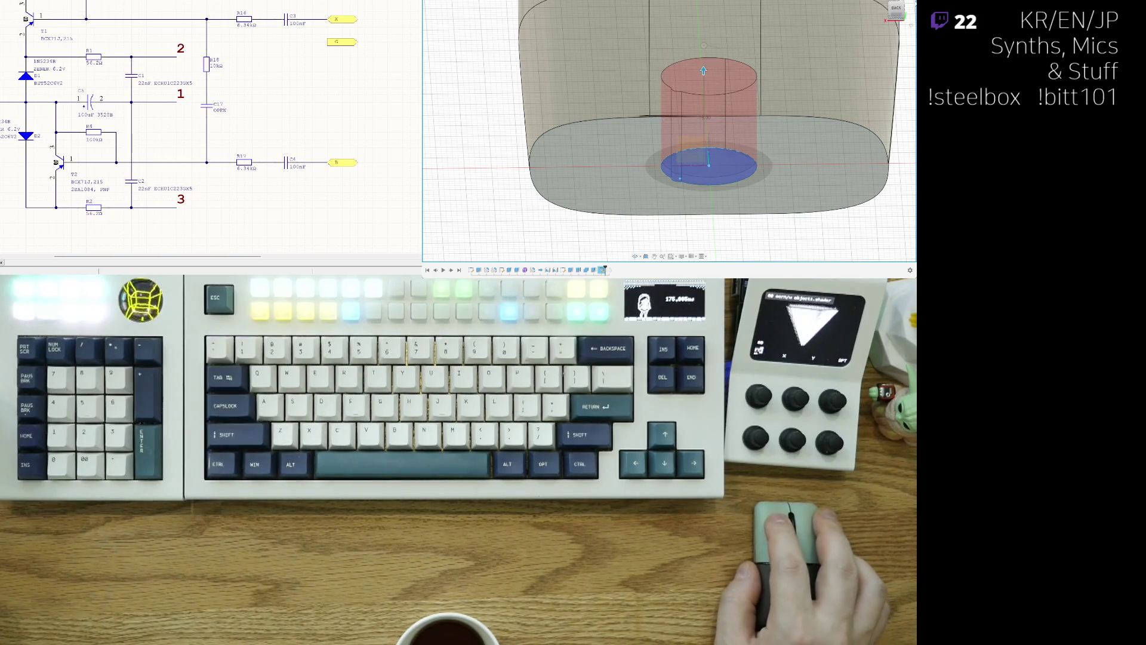
pyautogui.press('1')
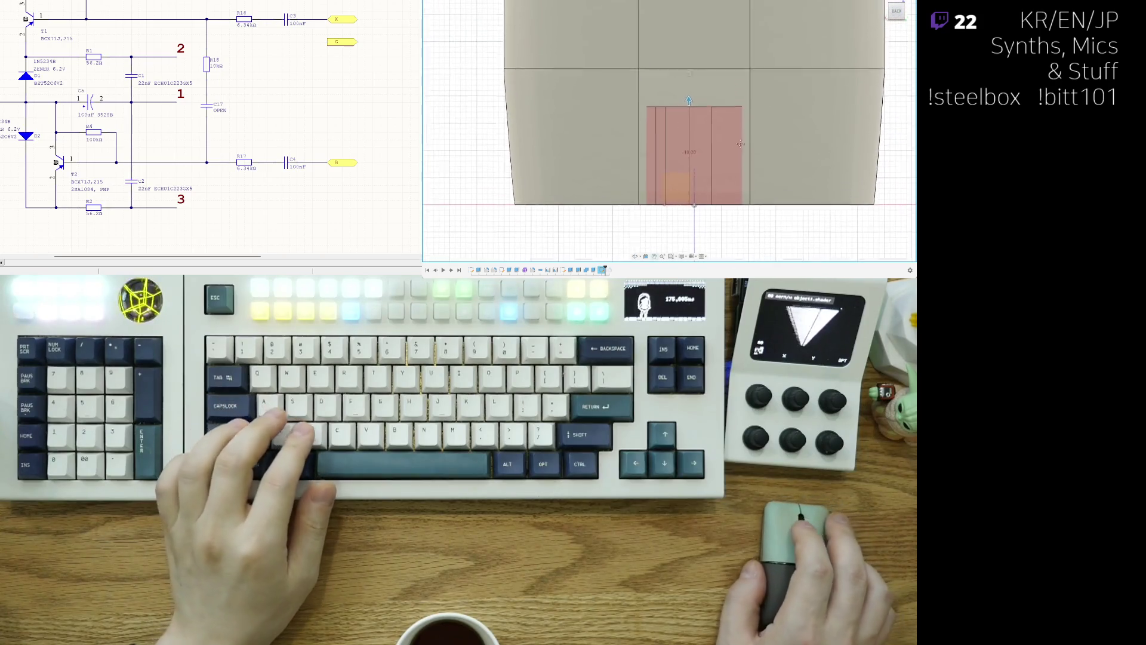
pyautogui.press('2')
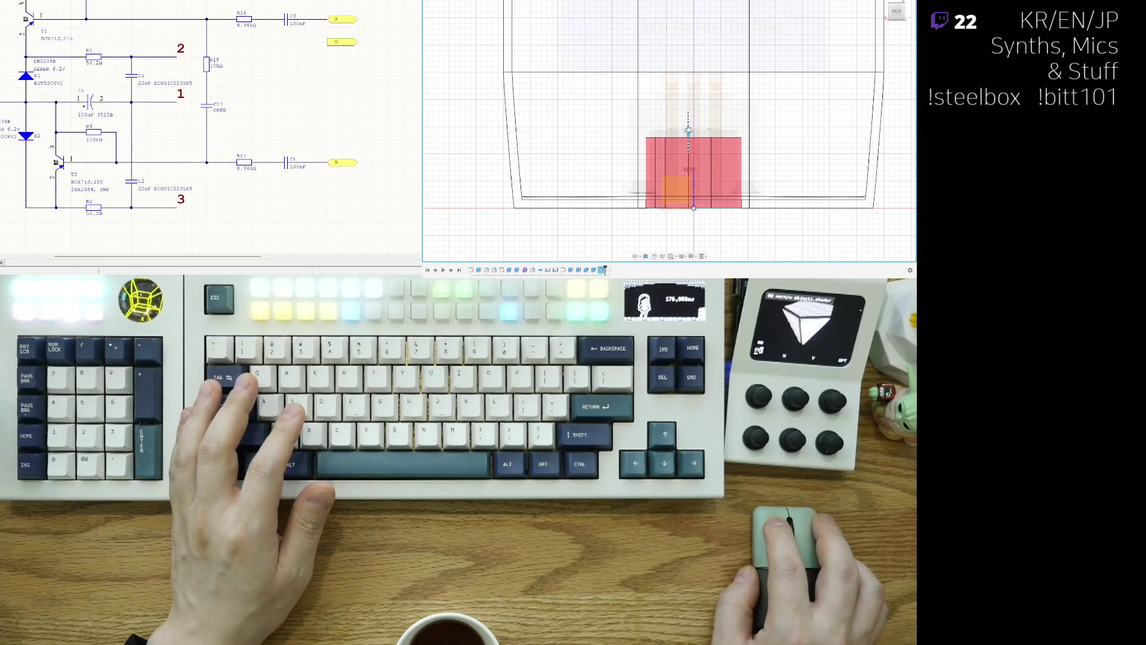
# Raise the trial extrusion further, then cancel it leaving the circle unextruded.
pyautogui.moveTo(688, 109); pyautogui.dragTo(688, 56)
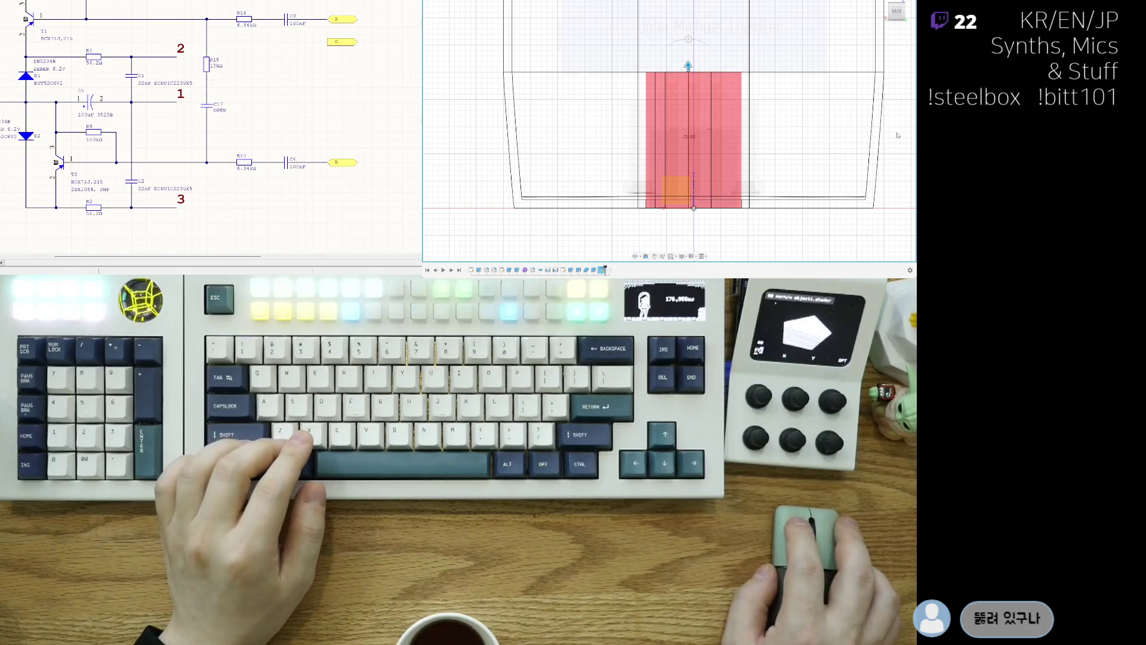
pyautogui.press('Escape')
pyautogui.press('c')
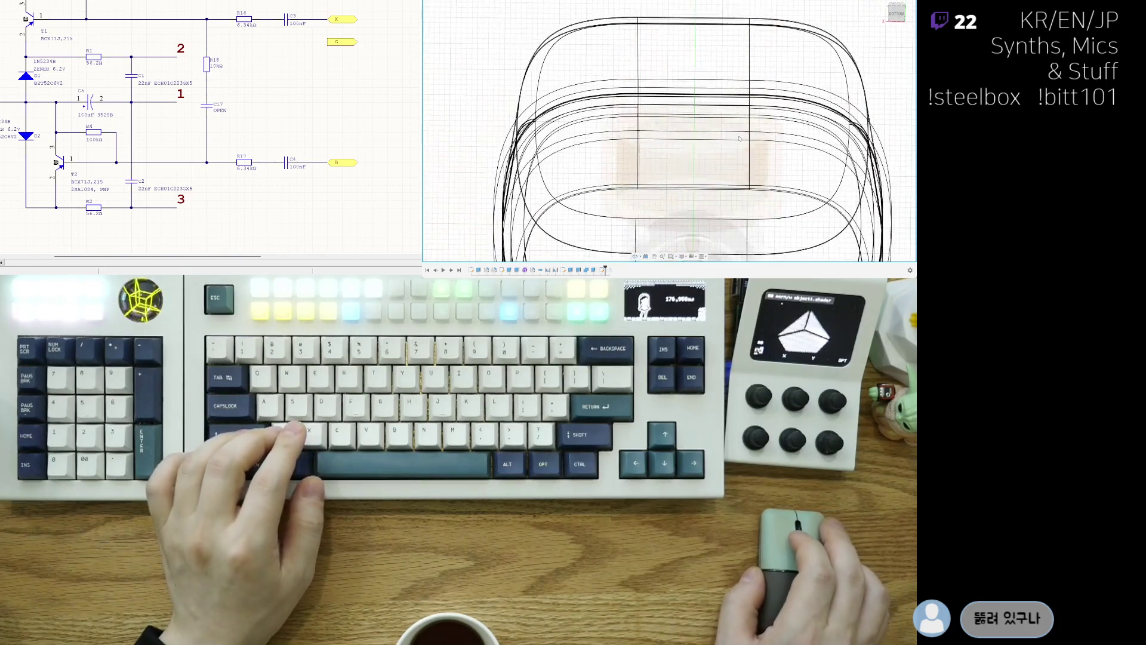
# Place a new circle on the base face and orbit to a near-front view.
pyautogui.click(717, 168)
pyautogui.click(781, 187)
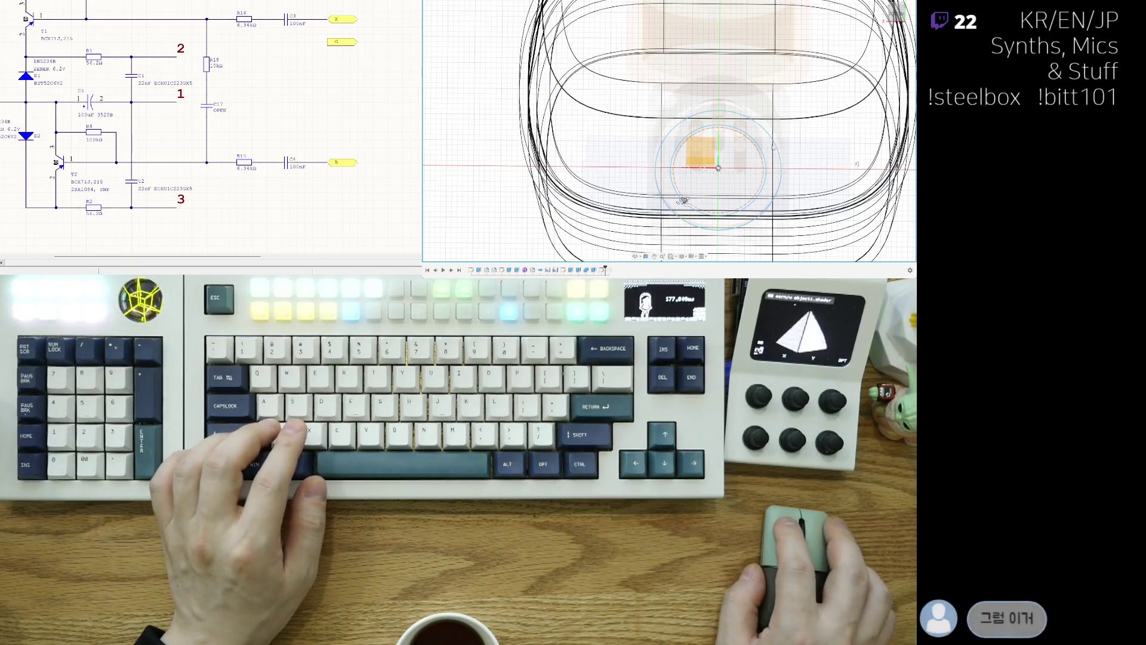
pyautogui.keyDown('shift'); pyautogui.moveTo(755, 135); pyautogui.dragTo(815, 161, button='middle'); pyautogui.keyUp('shift')
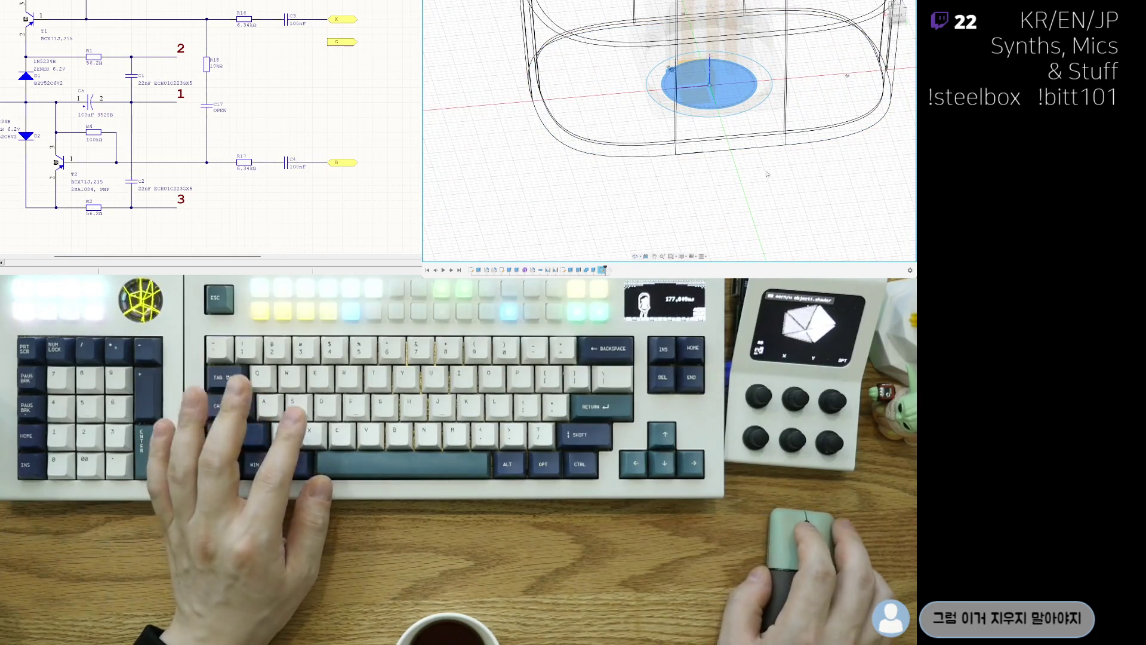
pyautogui.keyDown('shift'); pyautogui.moveTo(815, 161); pyautogui.dragTo(753, 145, button='middle'); pyautogui.keyUp('shift')
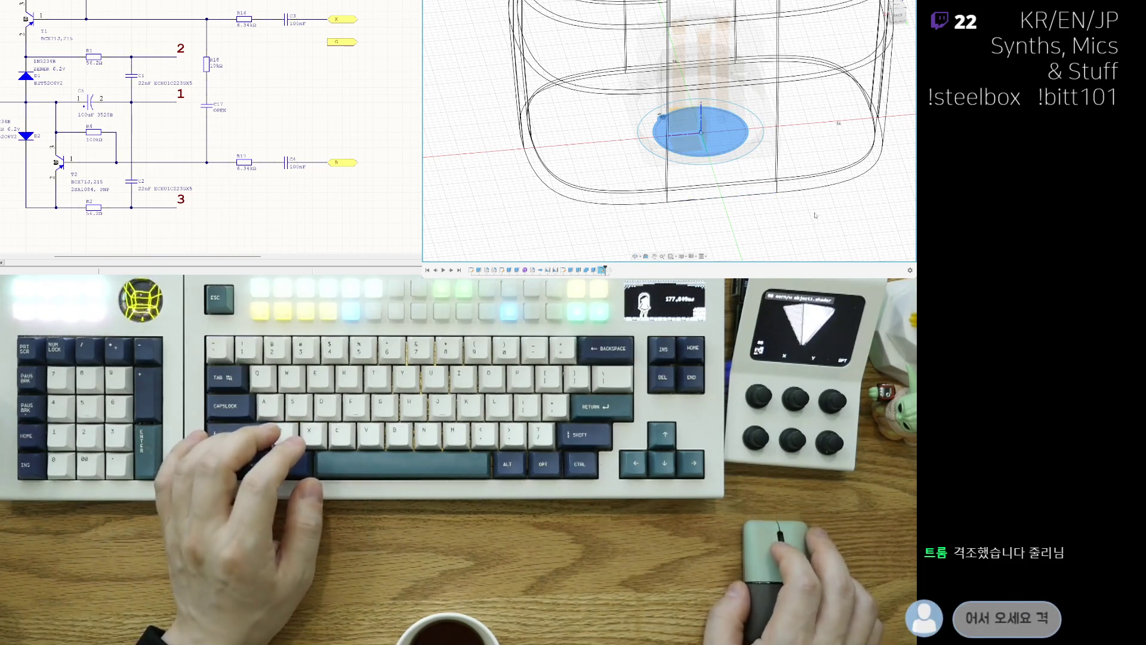
pyautogui.moveTo(814, 215)
pyautogui.keyDown('shift'); pyautogui.mouseDown(button='middle')
pyautogui.moveTo(799, 53)
pyautogui.moveTo(738, 191)
pyautogui.mouseUp(button='middle'); pyautogui.keyUp('shift')
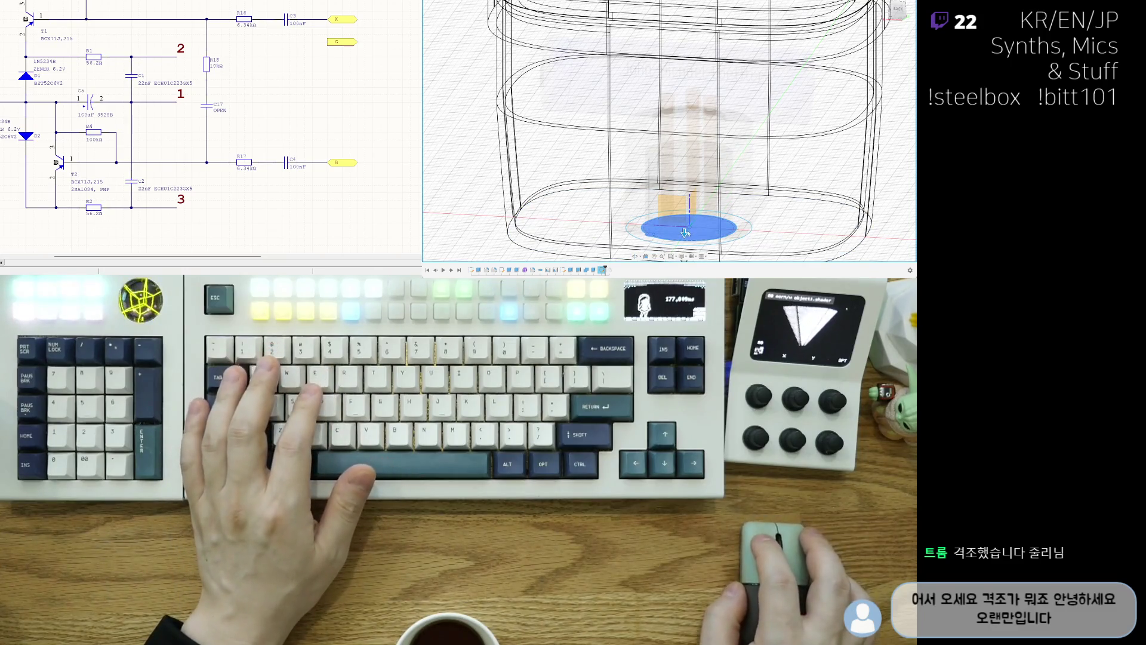
# Pull the circle upward into a tall cylinder extrusion preview.
pyautogui.moveTo(685, 231); pyautogui.dragTo(683, 154)
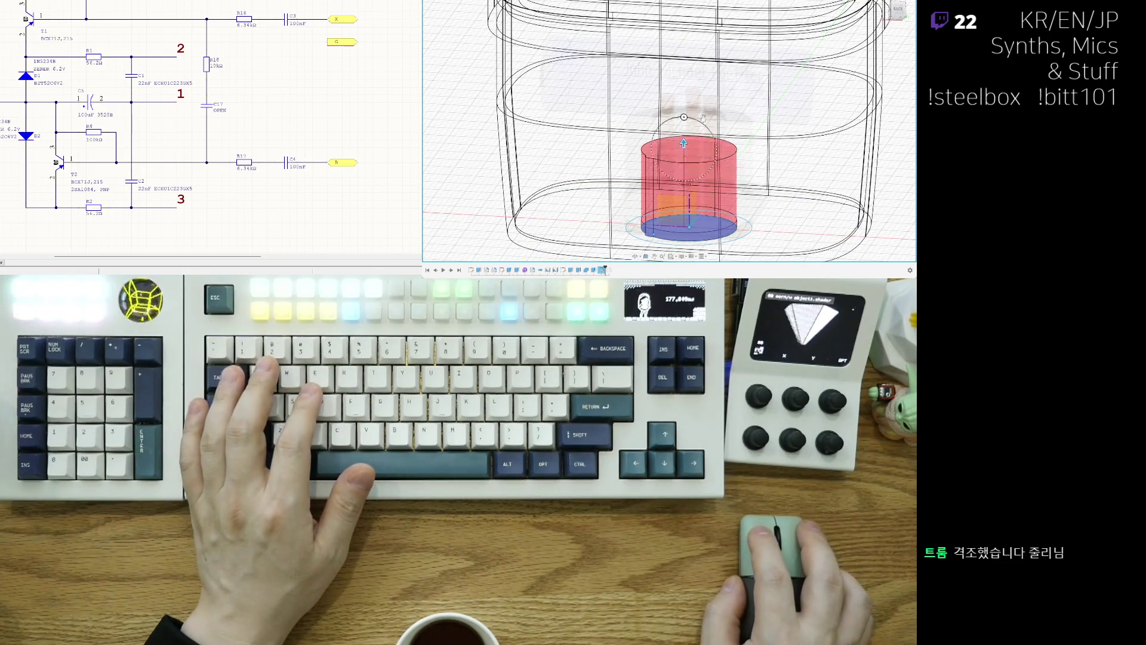
pyautogui.keyDown('shift'); pyautogui.moveTo(702, 117); pyautogui.dragTo(717, 106, button='middle'); pyautogui.keyUp('shift')
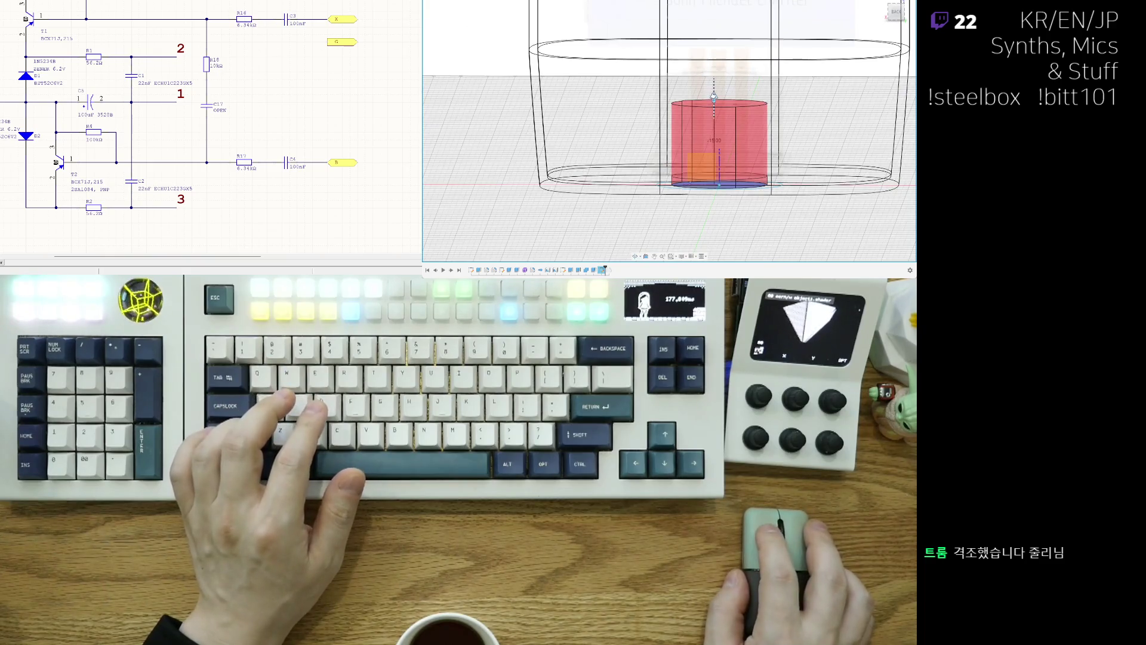
pyautogui.moveTo(714, 129)
pyautogui.mouseDown()
pyautogui.moveTo(714, 59)
pyautogui.moveTo(710, 138)
pyautogui.moveTo(714, 109)
pyautogui.mouseUp()
pyautogui.write('어이구야 진짜로')
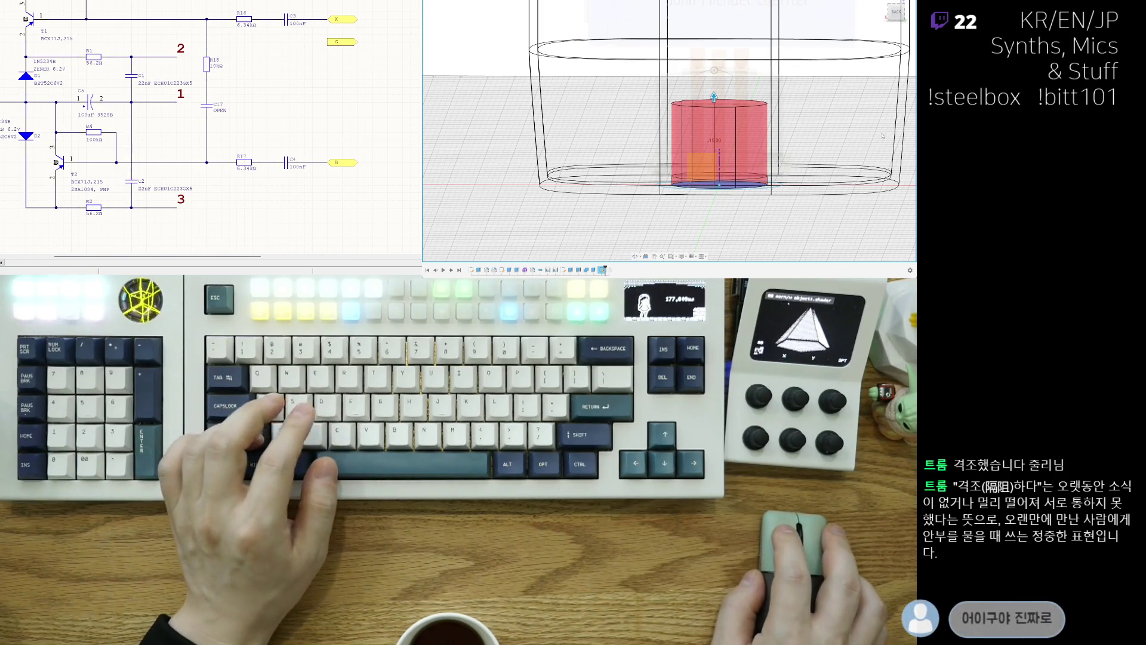
# Confirm the cylinder extrusion and orbit down to the base faces.
pyautogui.press('Return')
pyautogui.moveTo(713, 97)
pyautogui.keyDown('shift'); pyautogui.mouseDown(button='middle')
pyautogui.moveTo(723, 190)
pyautogui.moveTo(630, 257)
pyautogui.mouseUp(button='middle'); pyautogui.keyUp('shift')
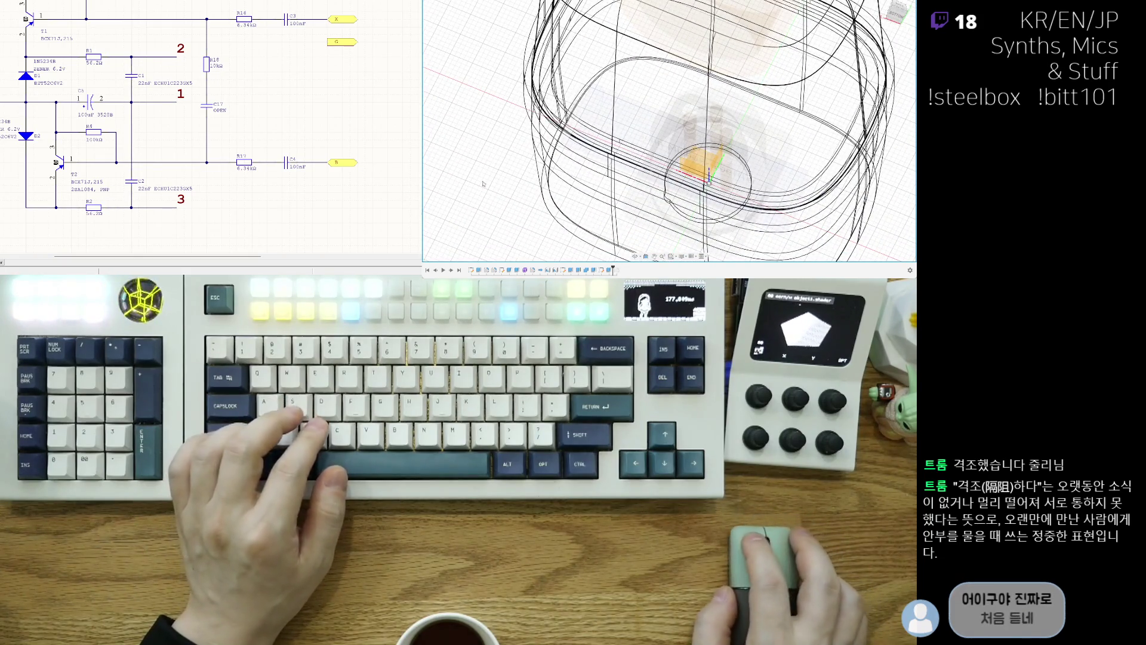
pyautogui.keyDown('shift'); pyautogui.moveTo(630, 257); pyautogui.dragTo(456, 126, button='middle'); pyautogui.keyUp('shift')
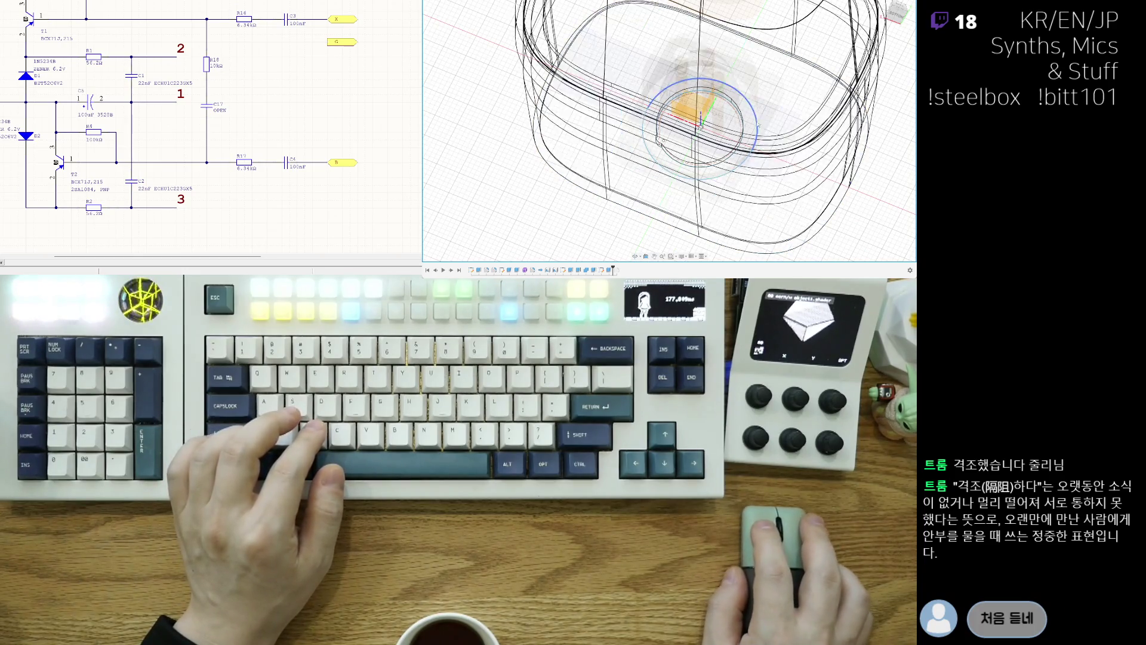
pyautogui.keyDown('shift'); pyautogui.moveTo(708, 180); pyautogui.dragTo(688, 208, button='middle'); pyautogui.keyUp('shift')
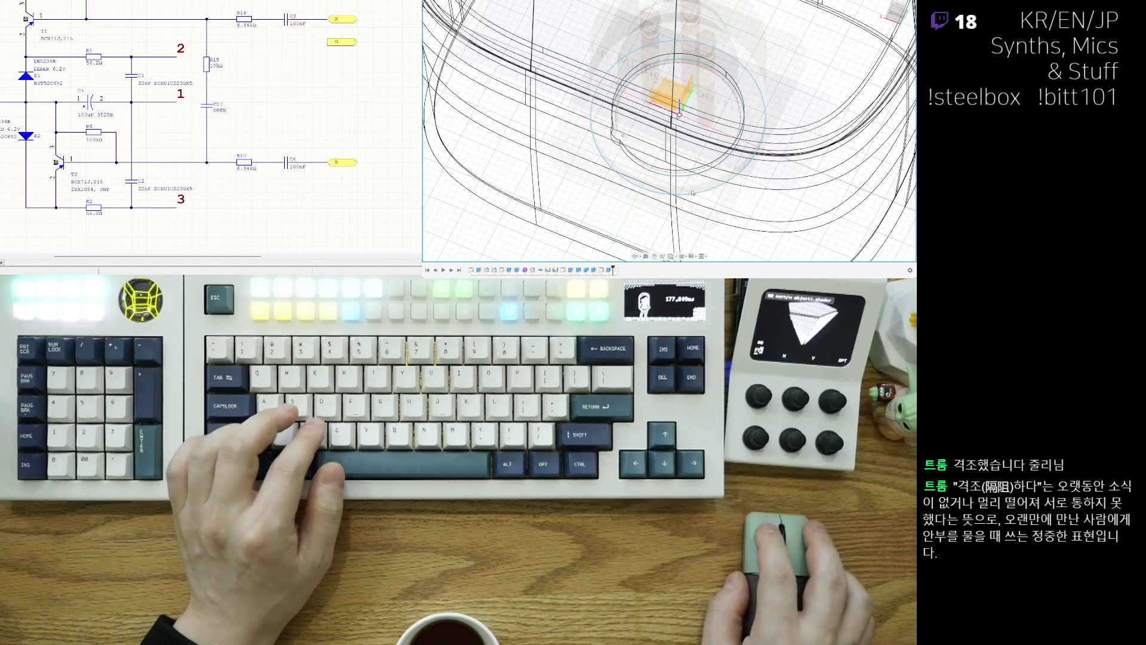
pyautogui.keyDown('shift'); pyautogui.moveTo(747, 155); pyautogui.dragTo(728, 122, button='middle'); pyautogui.keyUp('shift')
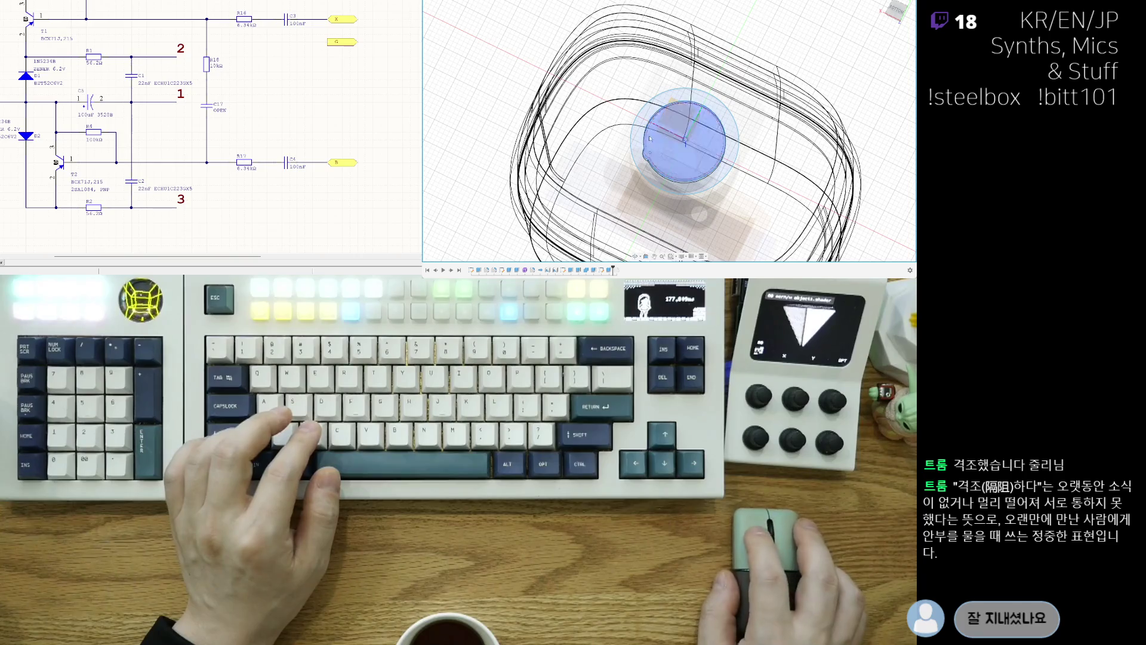
pyautogui.scroll(2, 649, 108)
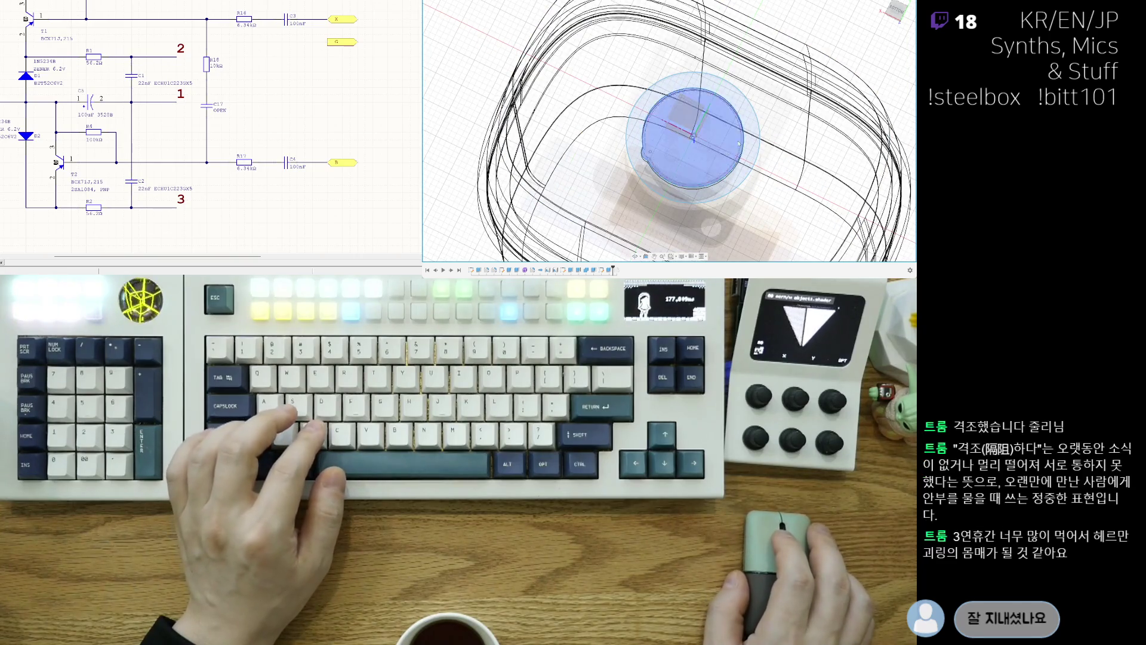
pyautogui.scroll(-2, 680, 179)
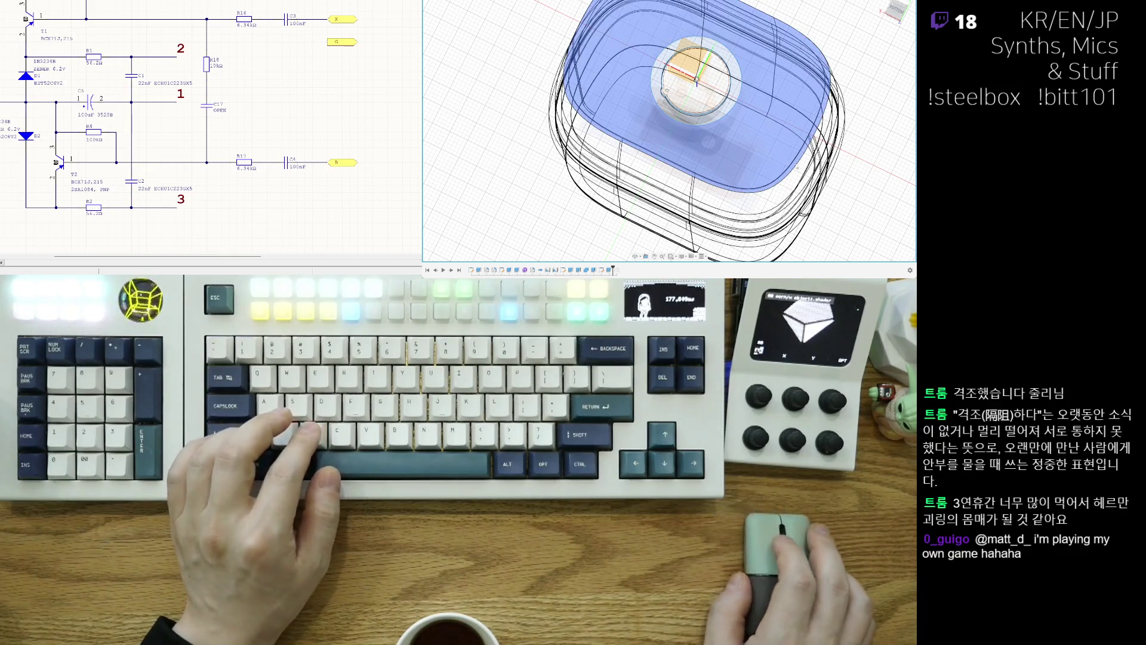
pyautogui.moveTo(803, 173)
pyautogui.keyDown('shift'); pyautogui.mouseDown(button='middle')
pyautogui.moveTo(795, 116)
pyautogui.moveTo(721, 72)
pyautogui.mouseUp(button='middle'); pyautogui.keyUp('shift')
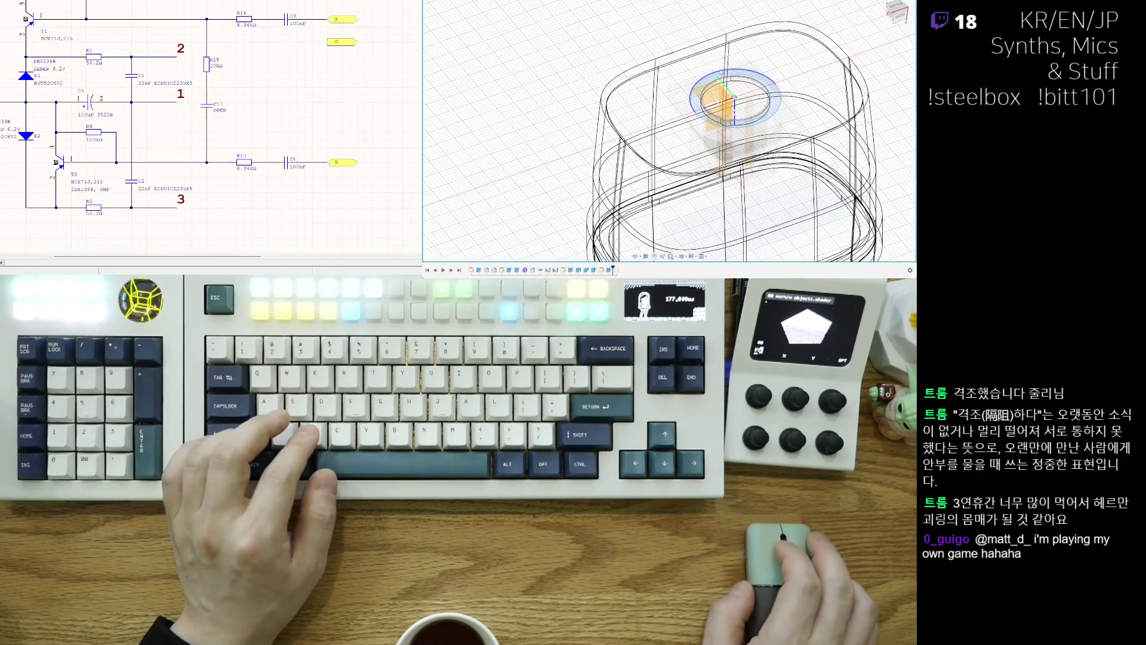
pyautogui.scroll(2, 737, 100)
pyautogui.scroll(2, 736, 99)
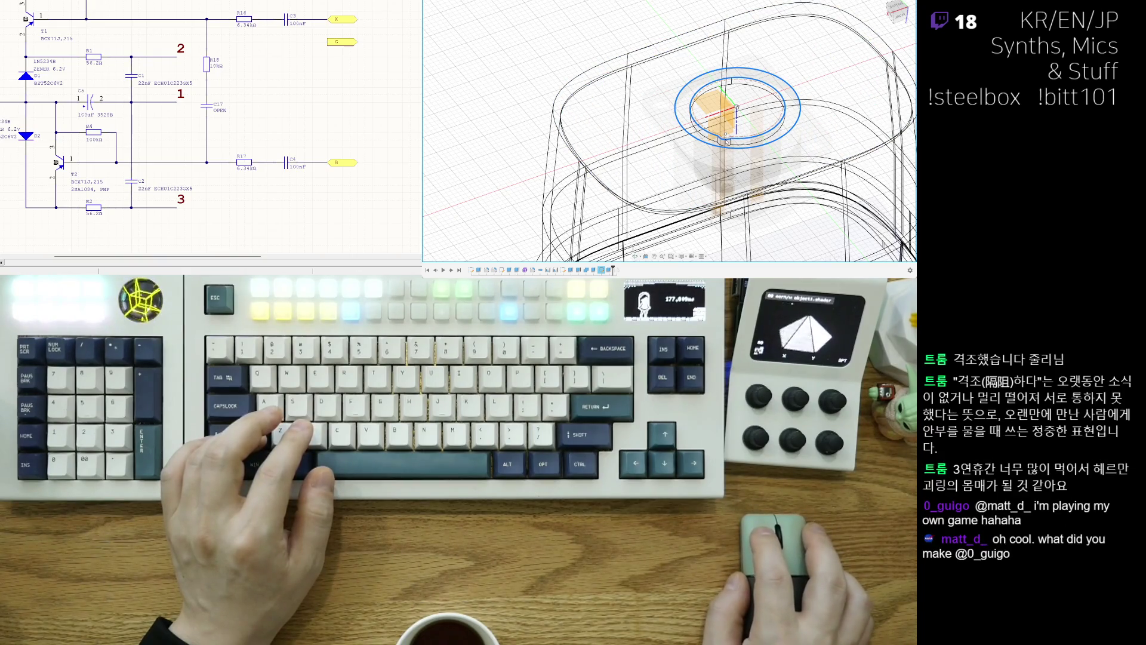
pyautogui.scroll(-2, 786, 109)
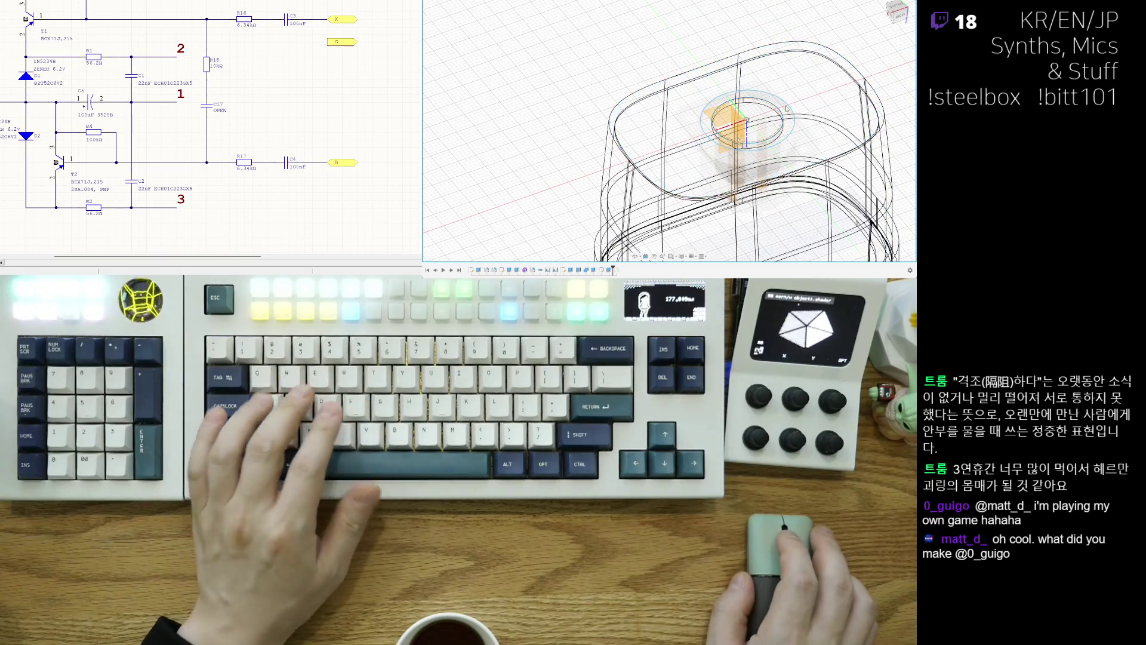
pyautogui.scroll(1, 786, 108)
pyautogui.scroll(1, 786, 108)
pyautogui.scroll(1, 786, 109)
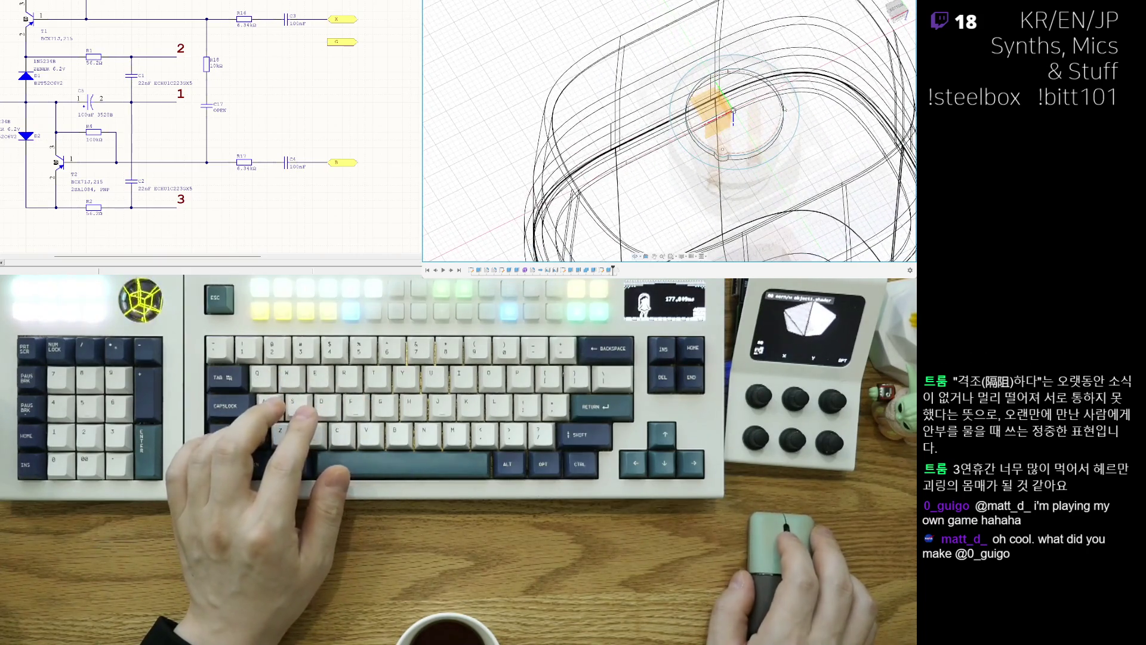
# Select the centre circular face and the surrounding ring face for the next feature.
pyautogui.click(771, 132)
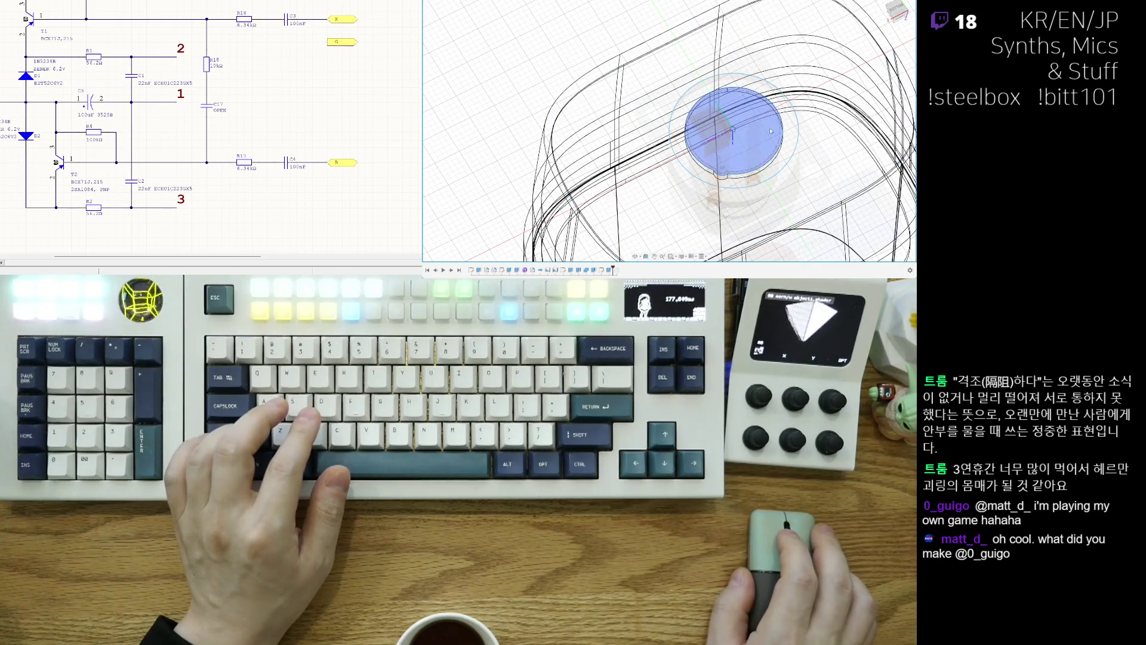
pyautogui.click(698, 177)
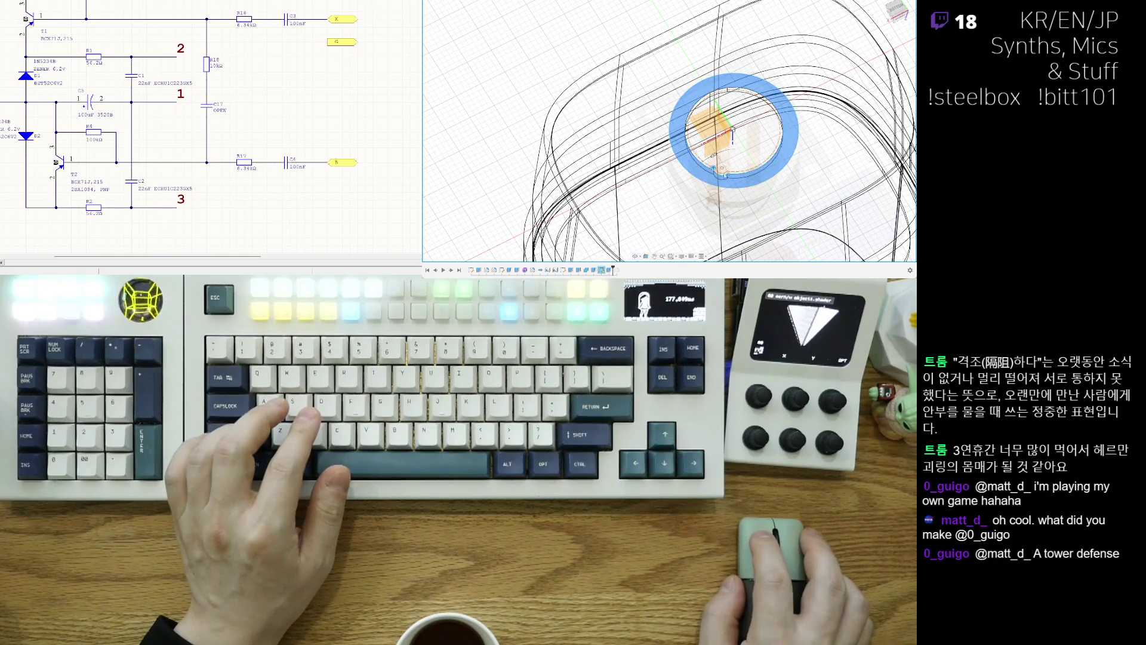
# Extrude the ring into a shallow solid, confirm it, and inspect the underside ring.
pyautogui.moveTo(733, 129)
pyautogui.keyDown('shift'); pyautogui.mouseDown(button='middle')
pyautogui.moveTo(767, 145)
pyautogui.moveTo(743, 145)
pyautogui.mouseUp(button='middle'); pyautogui.keyUp('shift')
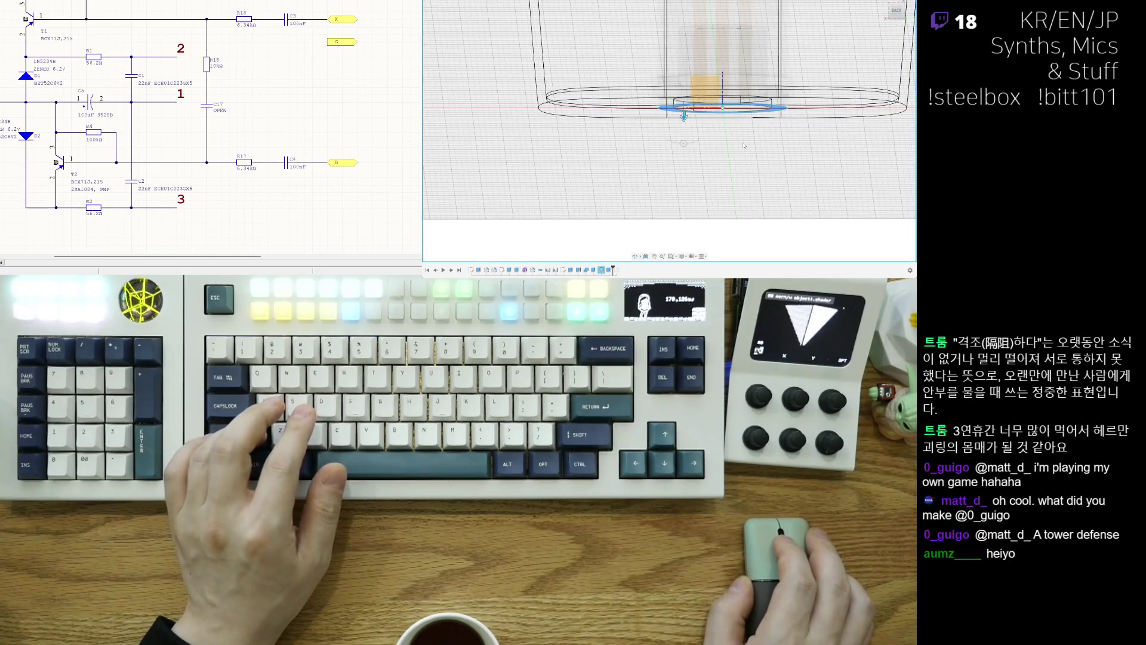
pyautogui.scroll(2, 743, 145)
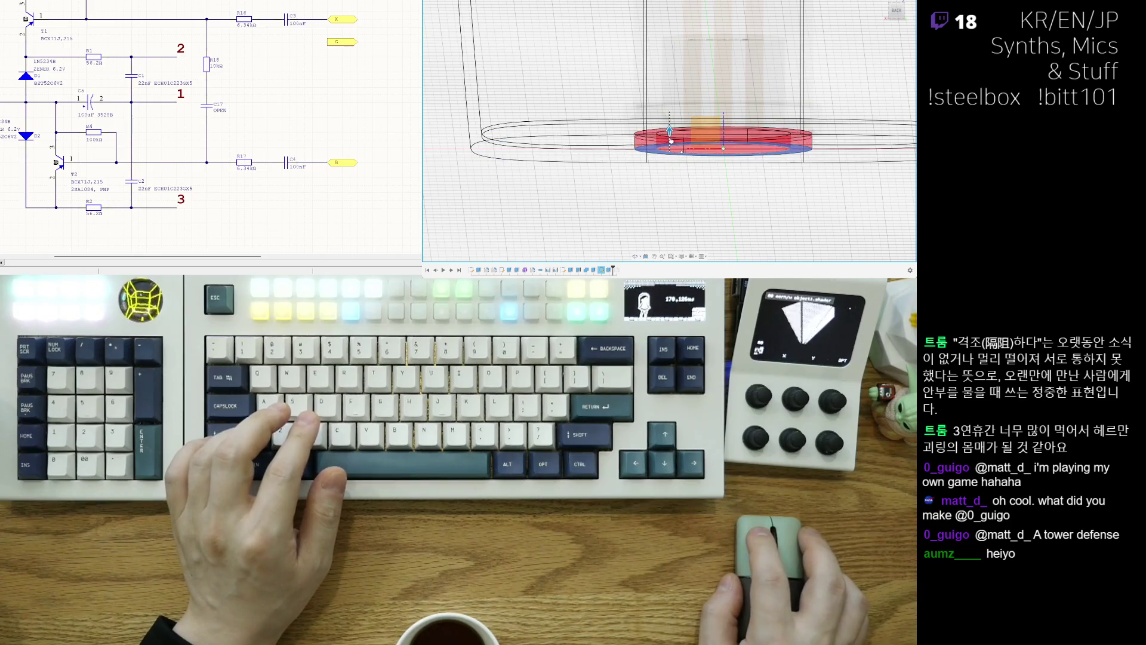
pyautogui.moveTo(671, 140); pyautogui.dragTo(670, 123)
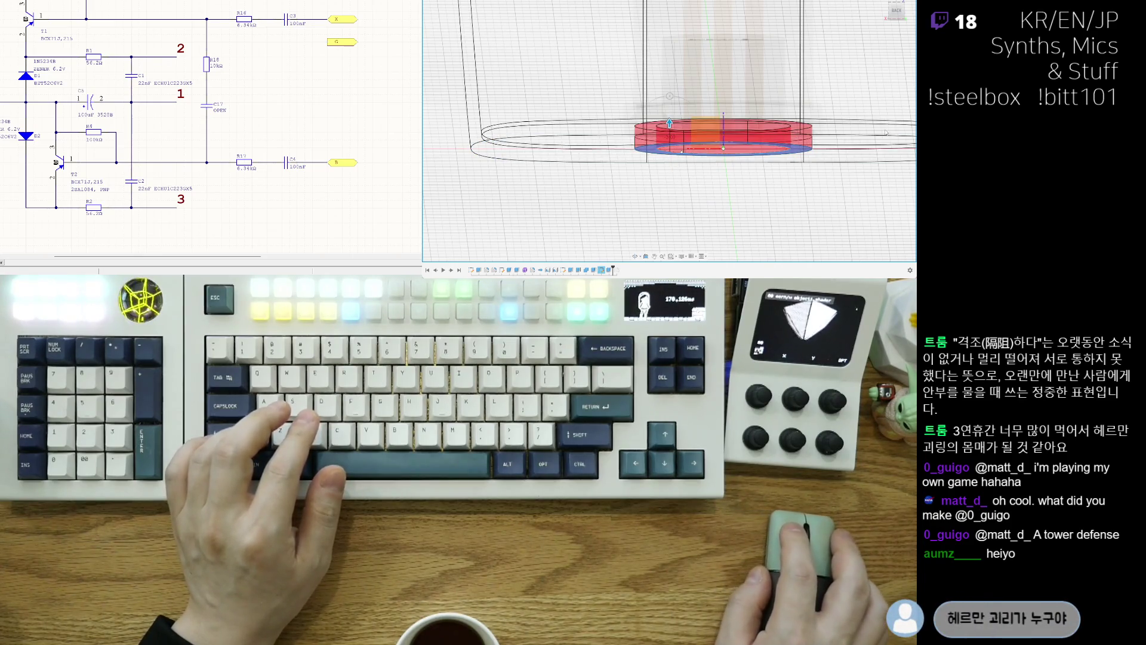
pyautogui.press('Return')
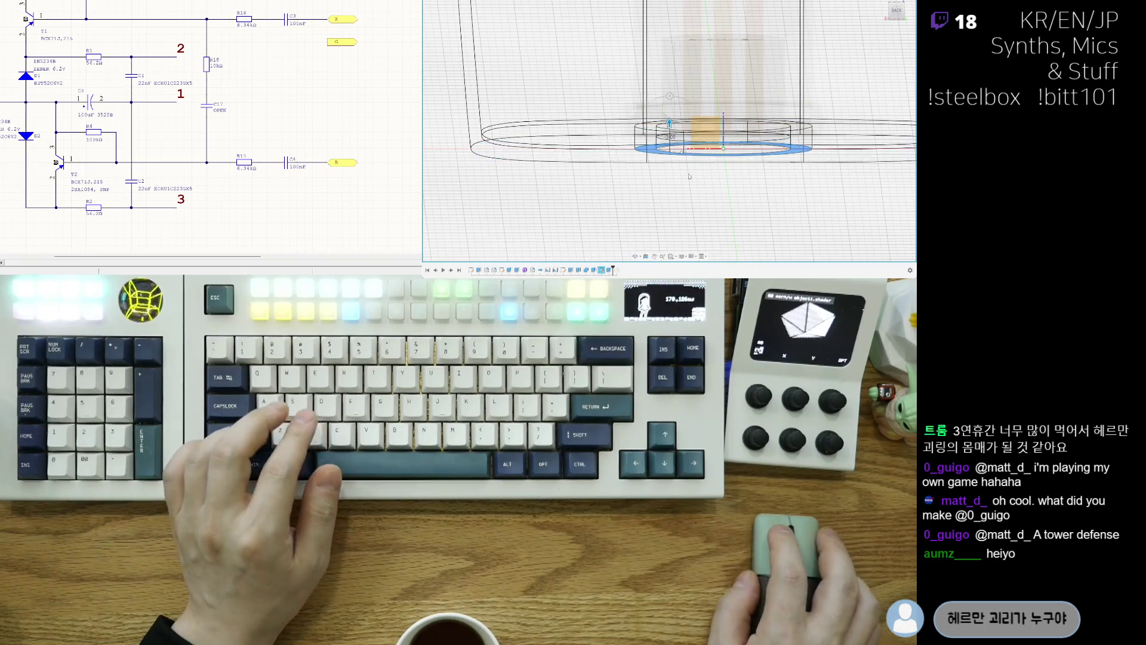
pyautogui.moveTo(670, 122)
pyautogui.keyDown('shift'); pyautogui.mouseDown(button='middle')
pyautogui.moveTo(677, 173)
pyautogui.moveTo(707, 166)
pyautogui.mouseUp(button='middle'); pyautogui.keyUp('shift')
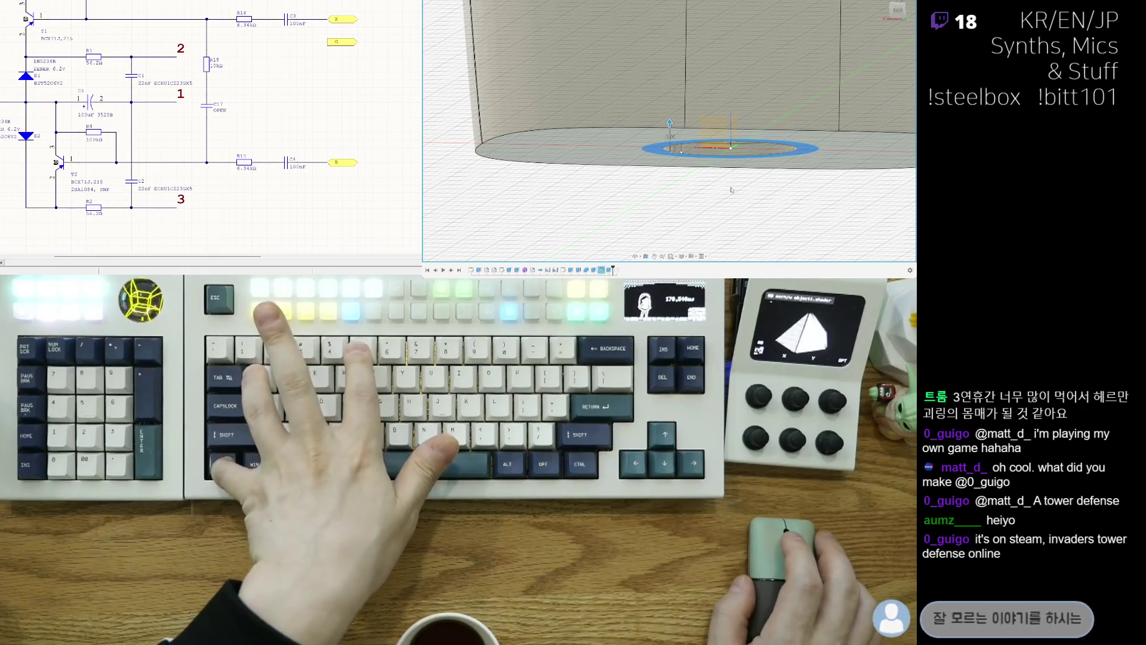
pyautogui.moveTo(732, 190); pyautogui.dragTo(718, 211, button='middle')
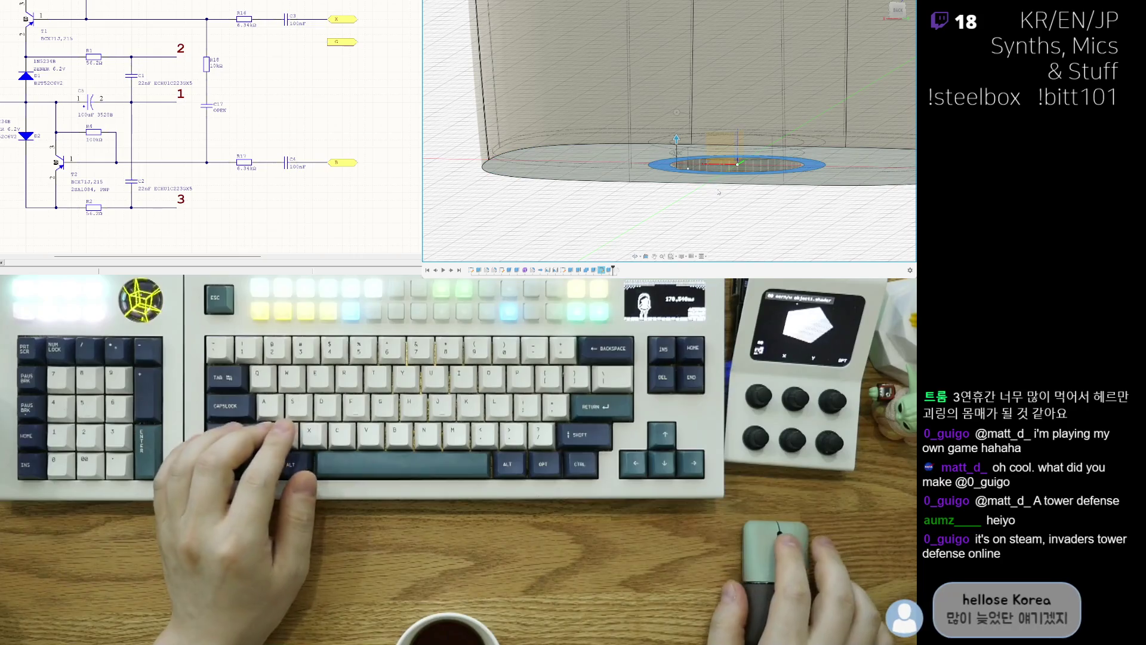
pyautogui.keyDown('shift'); pyautogui.moveTo(700, 177); pyautogui.dragTo(695, 180, button='middle'); pyautogui.keyUp('shift')
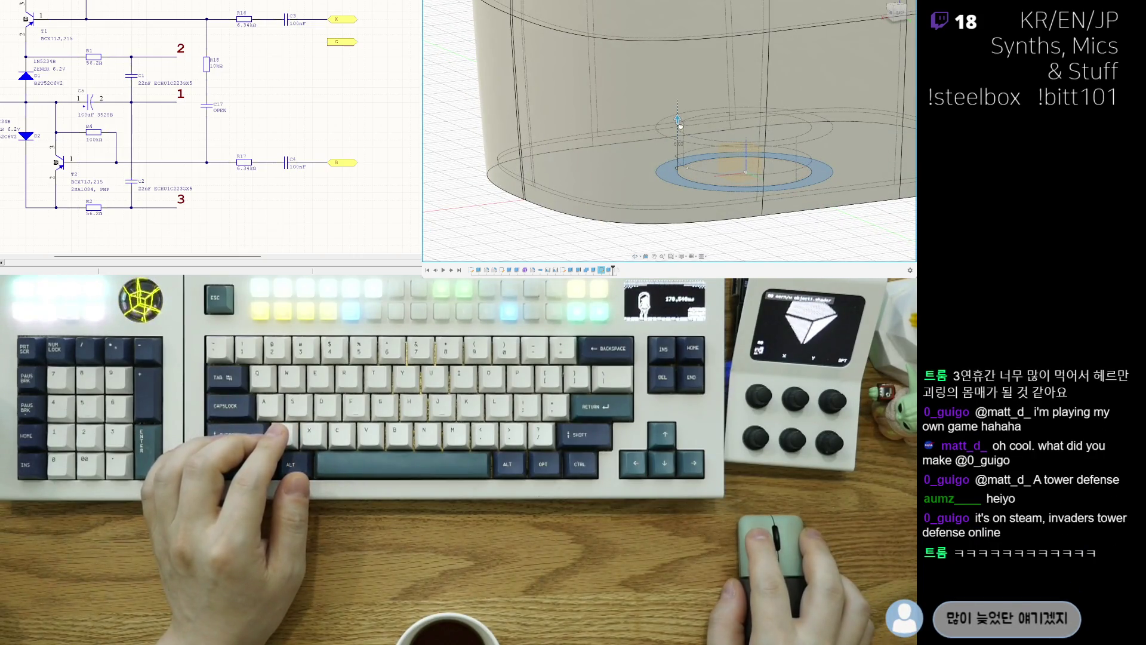
# Orbit the model until the section cut with the battery and internal posts is visible.
pyautogui.moveTo(678, 128)
pyautogui.keyDown('shift'); pyautogui.mouseDown(button='middle')
pyautogui.moveTo(739, 202)
pyautogui.moveTo(745, 185)
pyautogui.mouseUp(button='middle'); pyautogui.keyUp('shift')
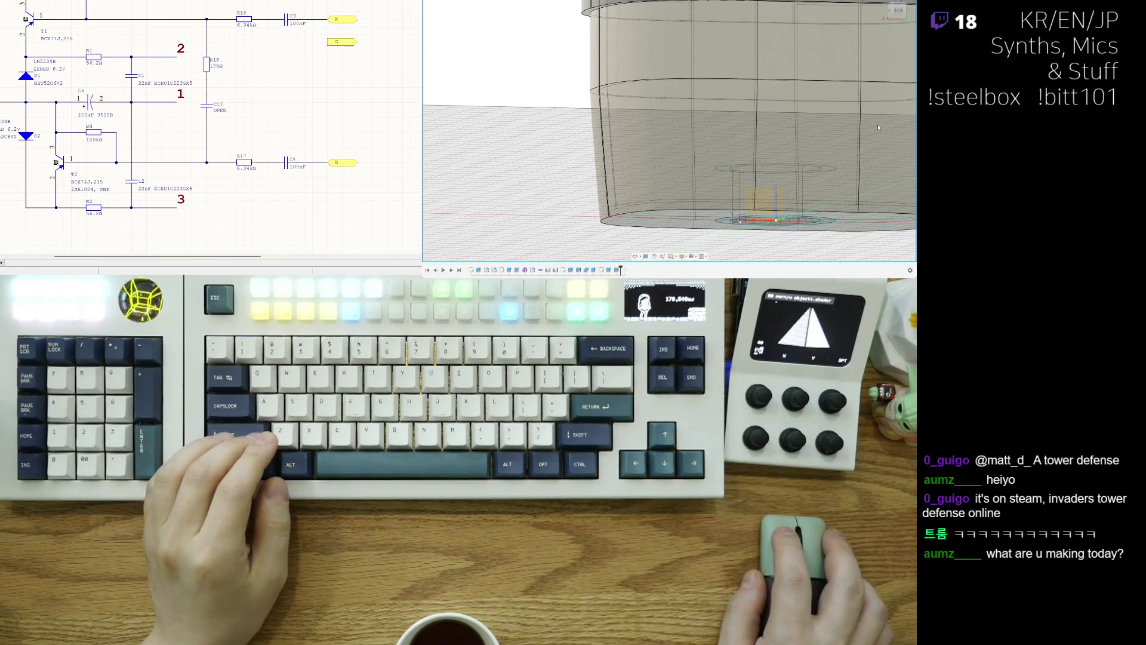
pyautogui.moveTo(878, 128)
pyautogui.keyDown('shift'); pyautogui.mouseDown(button='middle')
pyautogui.moveTo(457, 55)
pyautogui.moveTo(607, 15)
pyautogui.mouseUp(button='middle'); pyautogui.keyUp('shift')
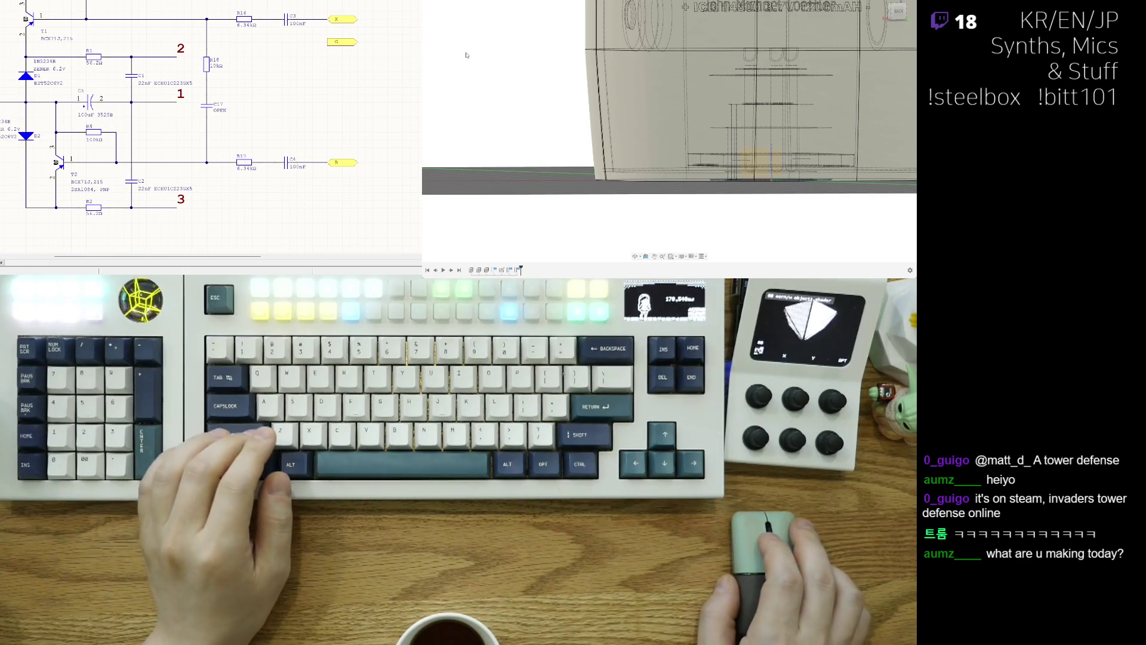
pyautogui.keyDown('shift'); pyautogui.moveTo(453, 45); pyautogui.dragTo(502, 72, button='middle'); pyautogui.keyUp('shift')
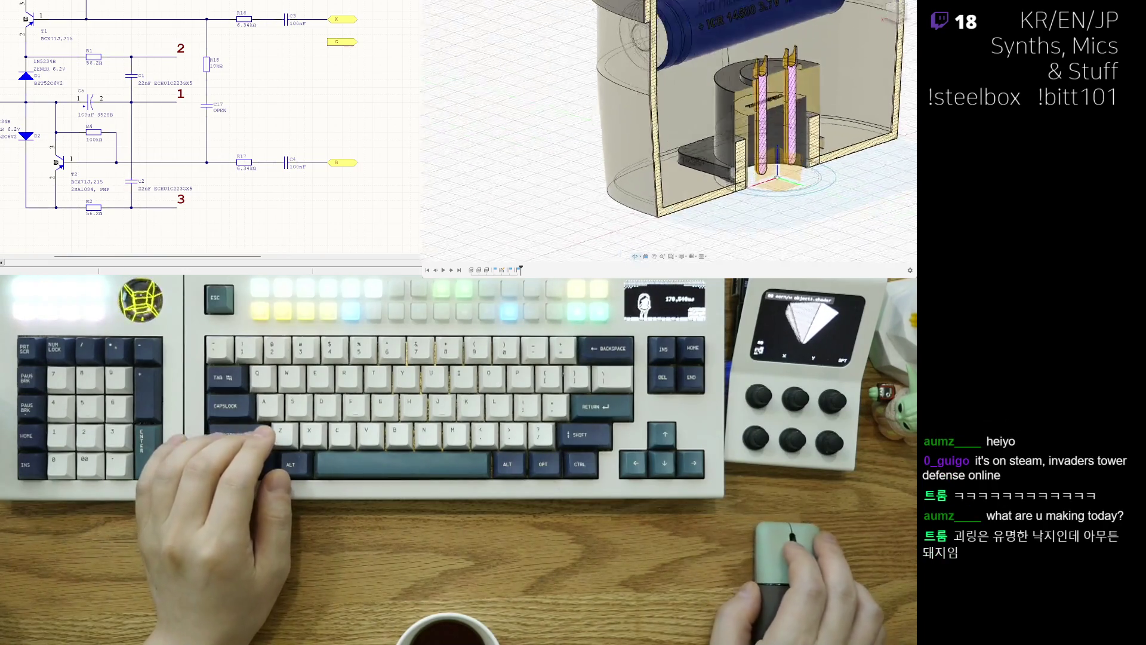
pyautogui.keyDown('shift'); pyautogui.moveTo(788, 215); pyautogui.dragTo(825, 222, button='middle'); pyautogui.keyUp('shift')
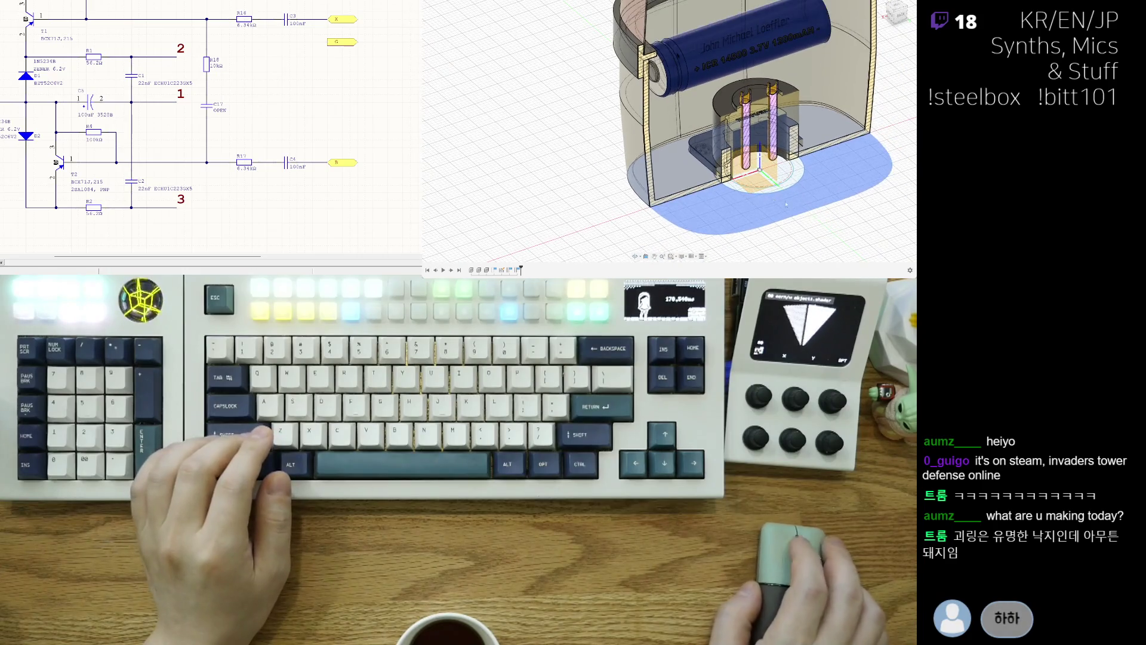
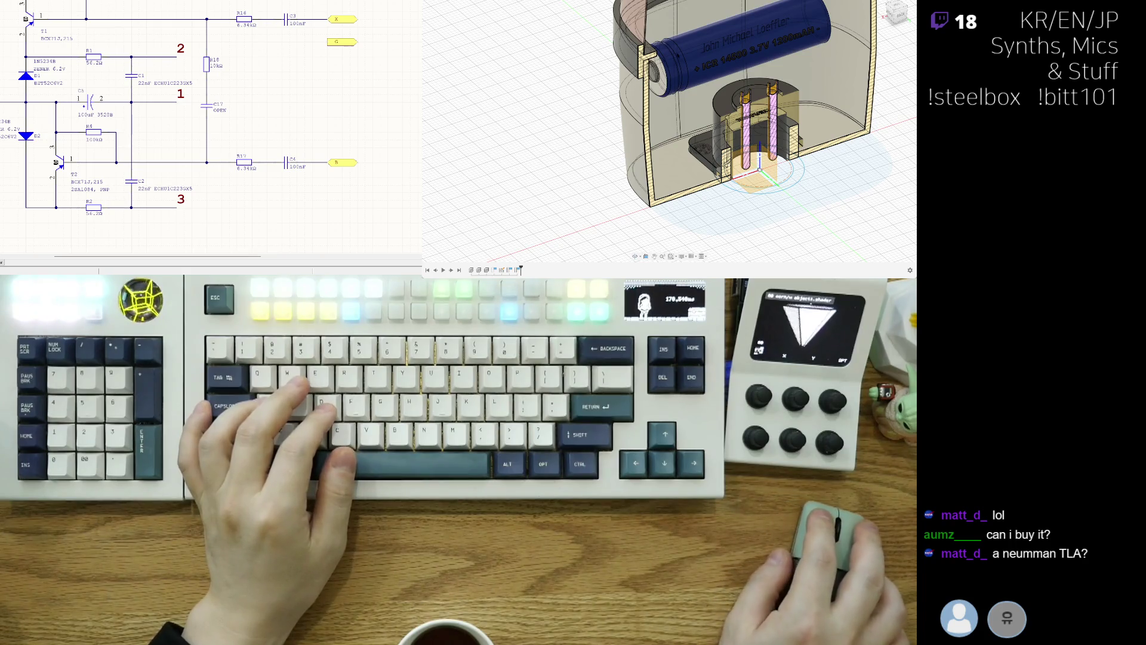
# Toggle visibility of the inner pin holder parts around the battery and clear the translucent holder preview.
pyautogui.moveTo(762, 161)
pyautogui.keyDown('shift'); pyautogui.mouseDown(button='middle')
pyautogui.moveTo(797, 182)
pyautogui.moveTo(748, 178)
pyautogui.moveTo(728, 218)
pyautogui.mouseUp(button='middle'); pyautogui.keyUp('shift')
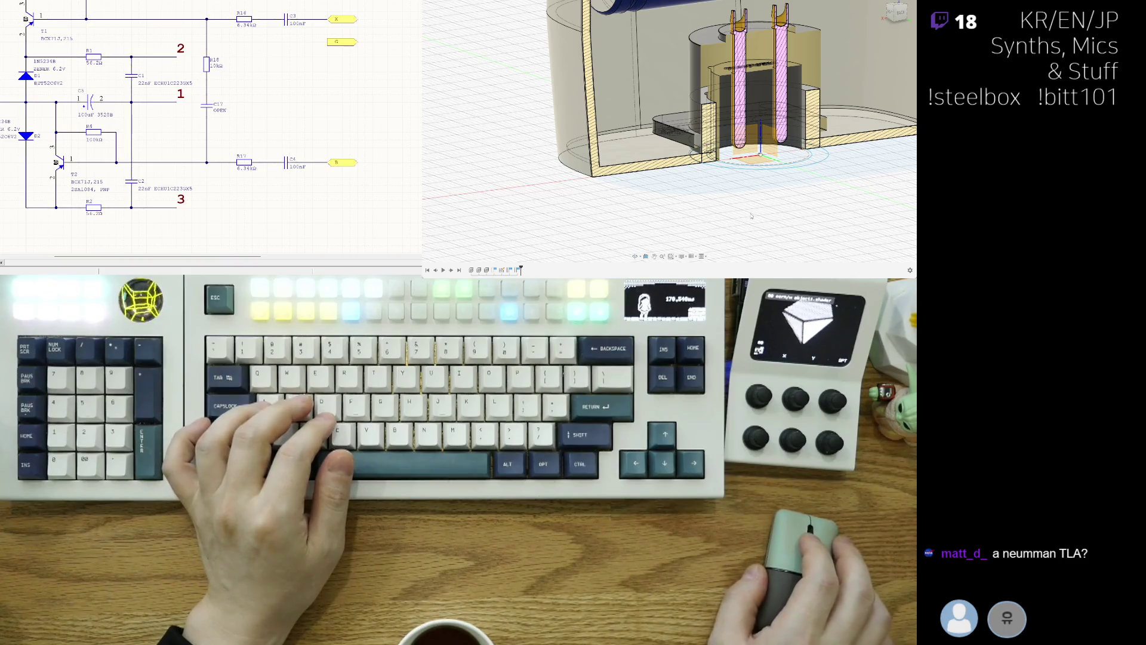
pyautogui.moveTo(739, 199); pyautogui.dragTo(701, 220, button='middle')
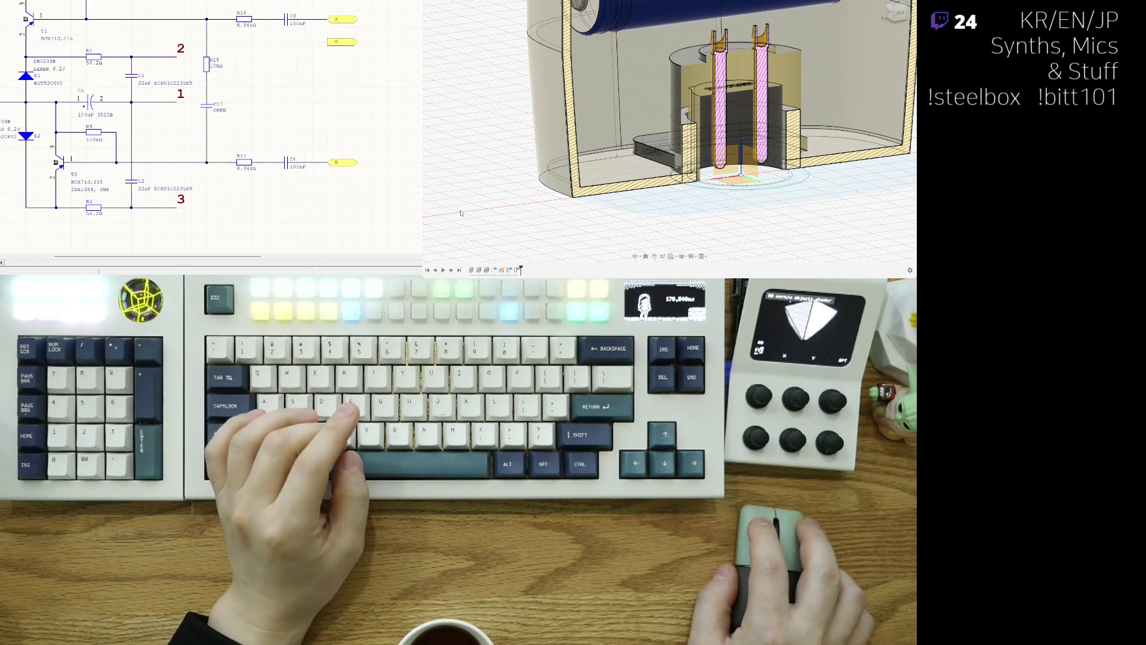
pyautogui.press('v')
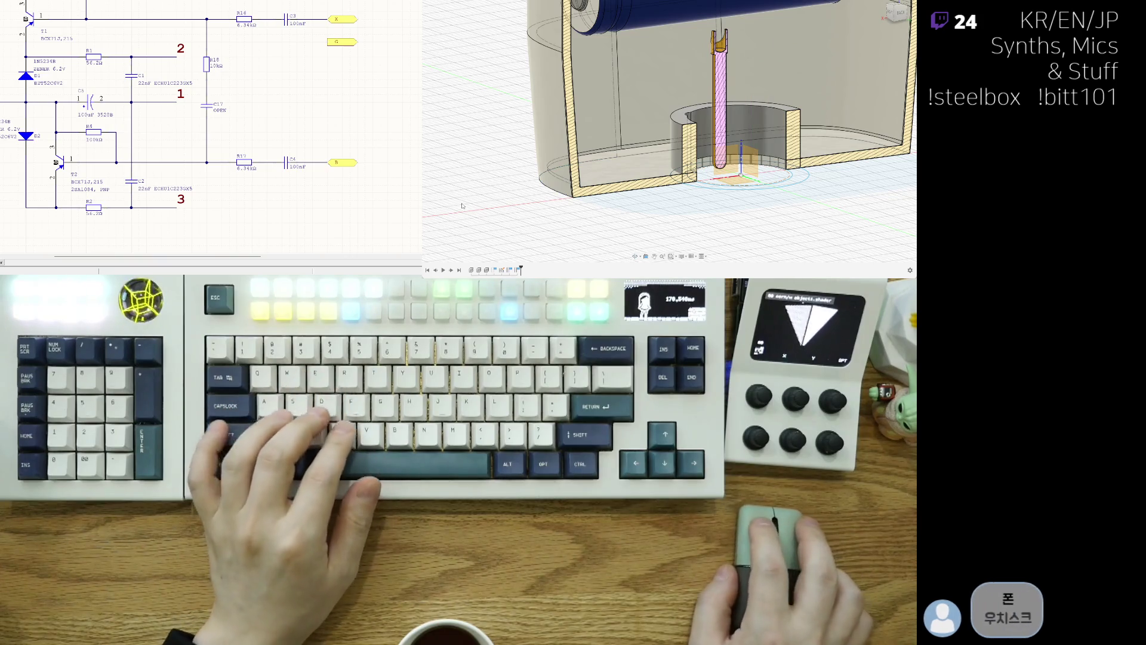
pyautogui.press('v')
pyautogui.press('v')
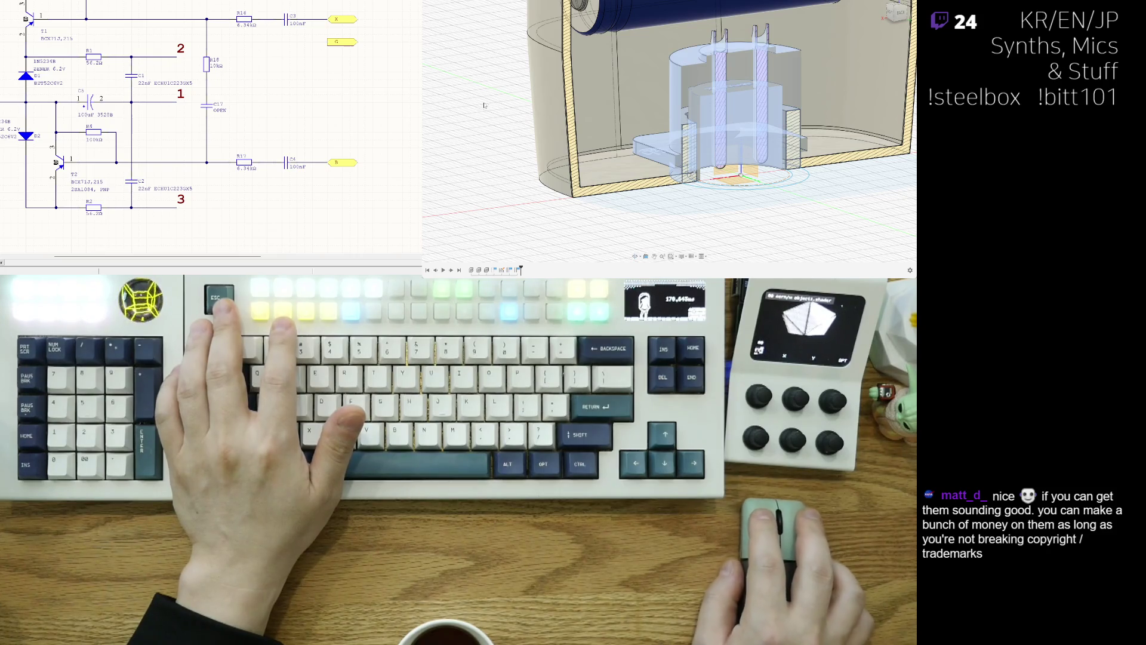
pyautogui.click(497, 134)
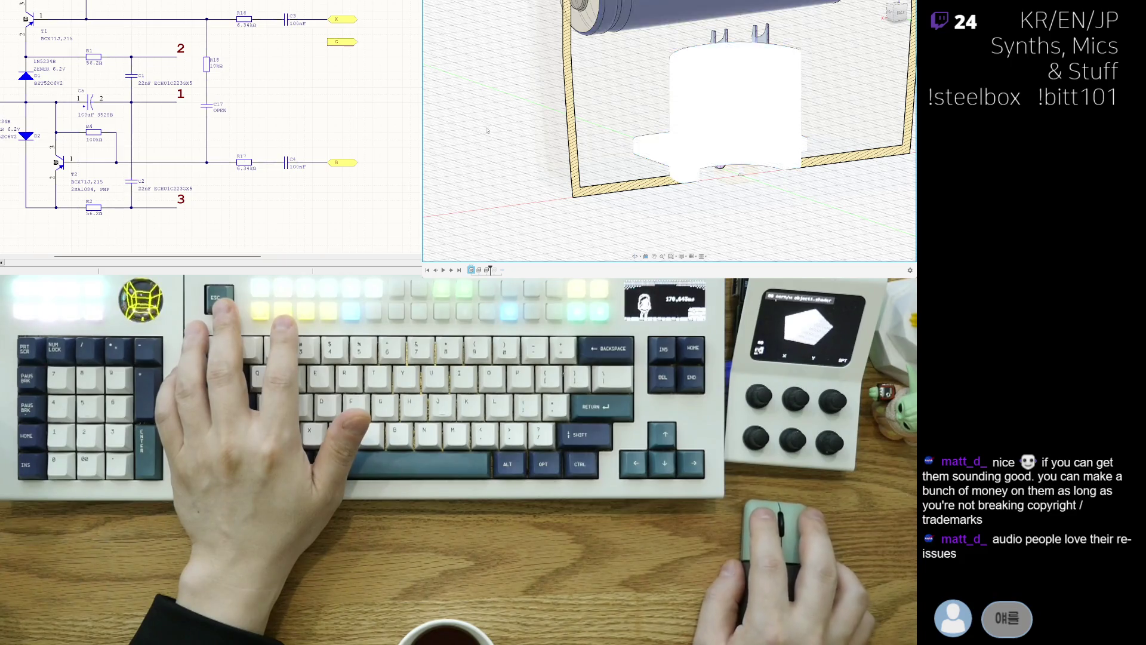
pyautogui.scroll(-2, 746, 190)
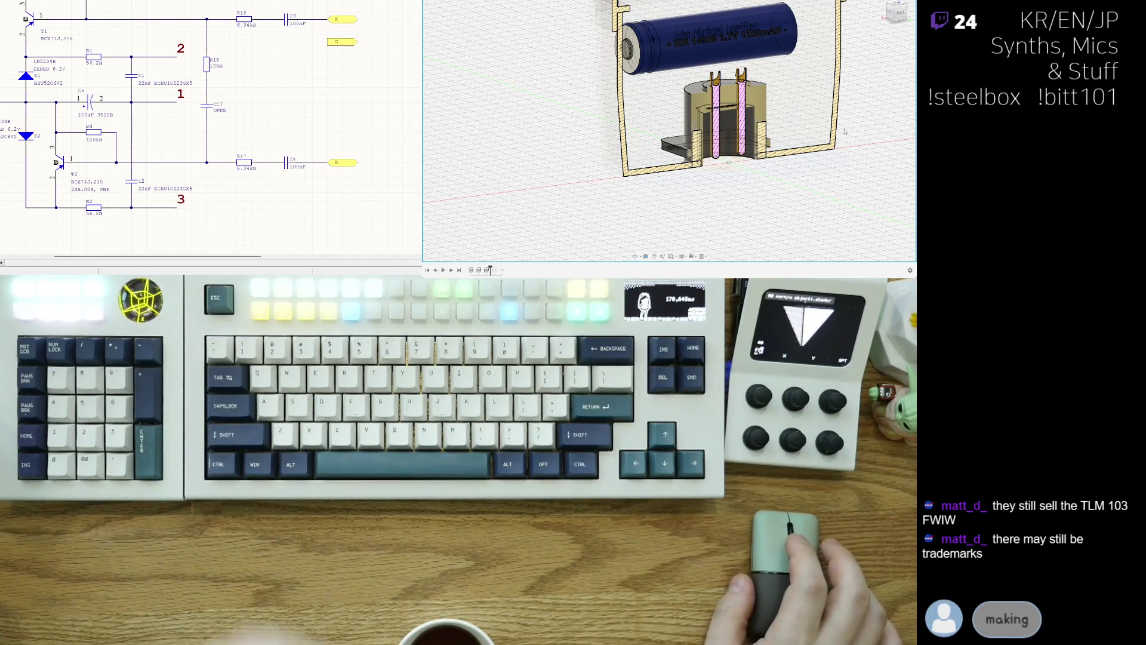
pyautogui.keyDown('shift'); pyautogui.moveTo(698, 190); pyautogui.dragTo(691, 181, button='middle'); pyautogui.keyUp('shift')
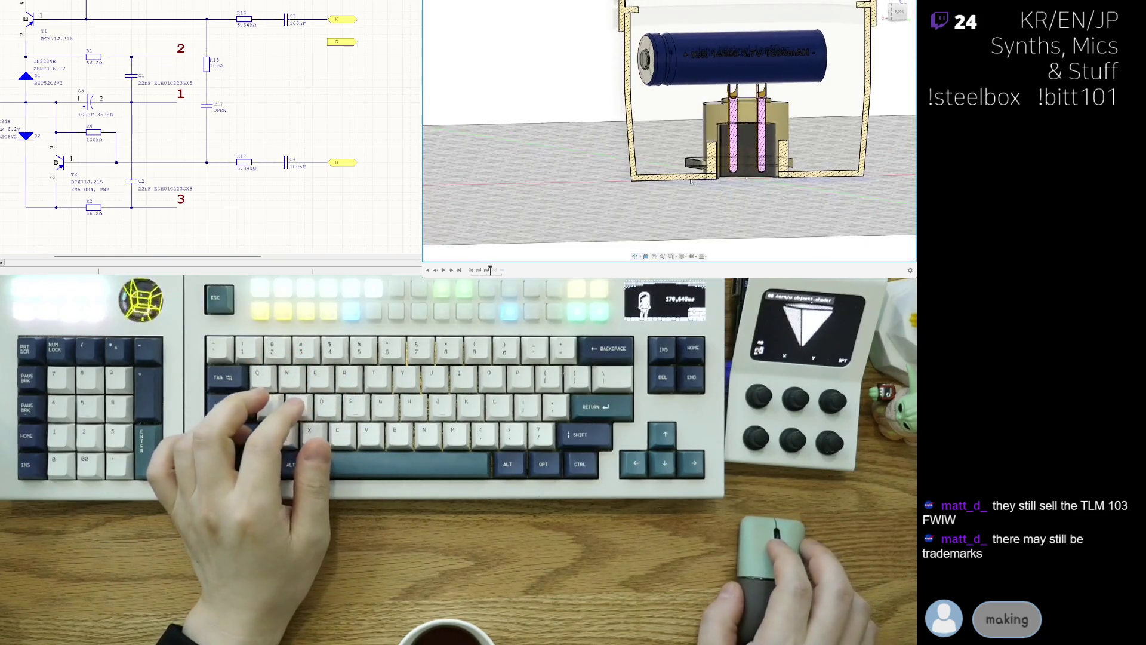
pyautogui.keyDown('shift'); pyautogui.moveTo(541, 173); pyautogui.dragTo(718, 157, button='middle'); pyautogui.keyUp('shift')
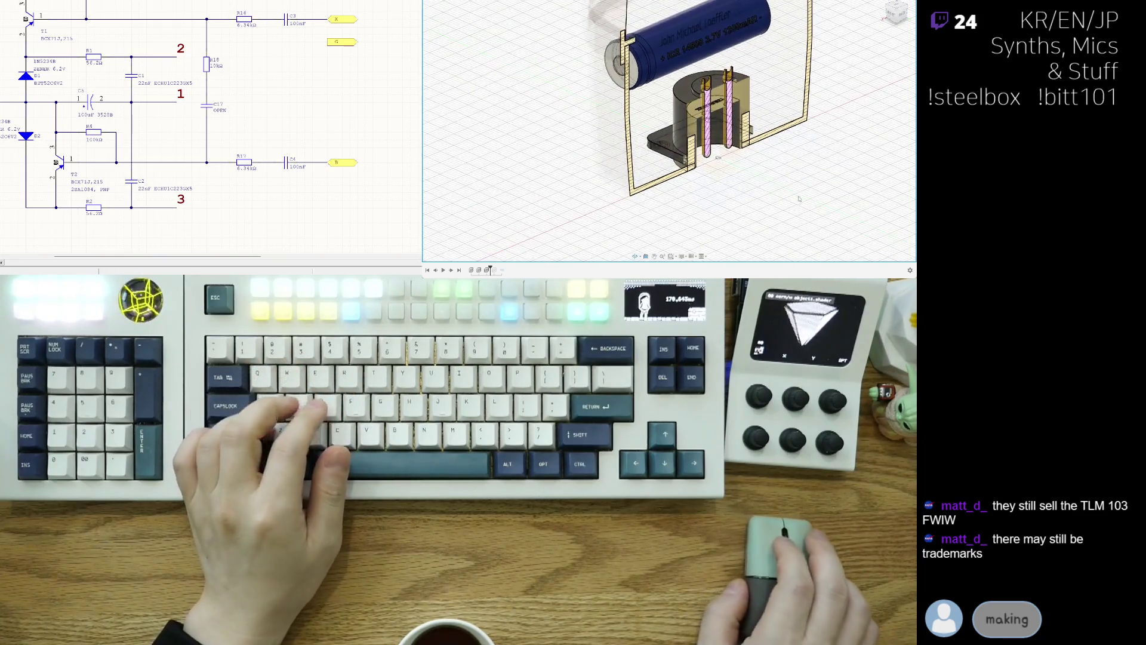
pyautogui.click(708, 152)
pyautogui.click(708, 134)
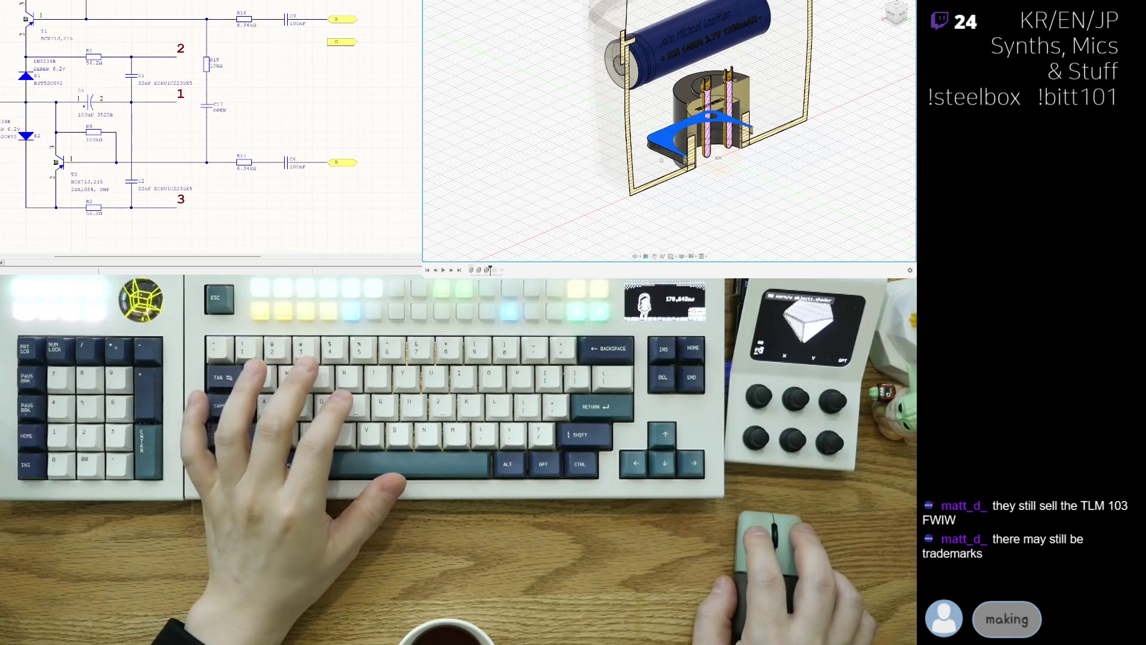
pyautogui.click(668, 139)
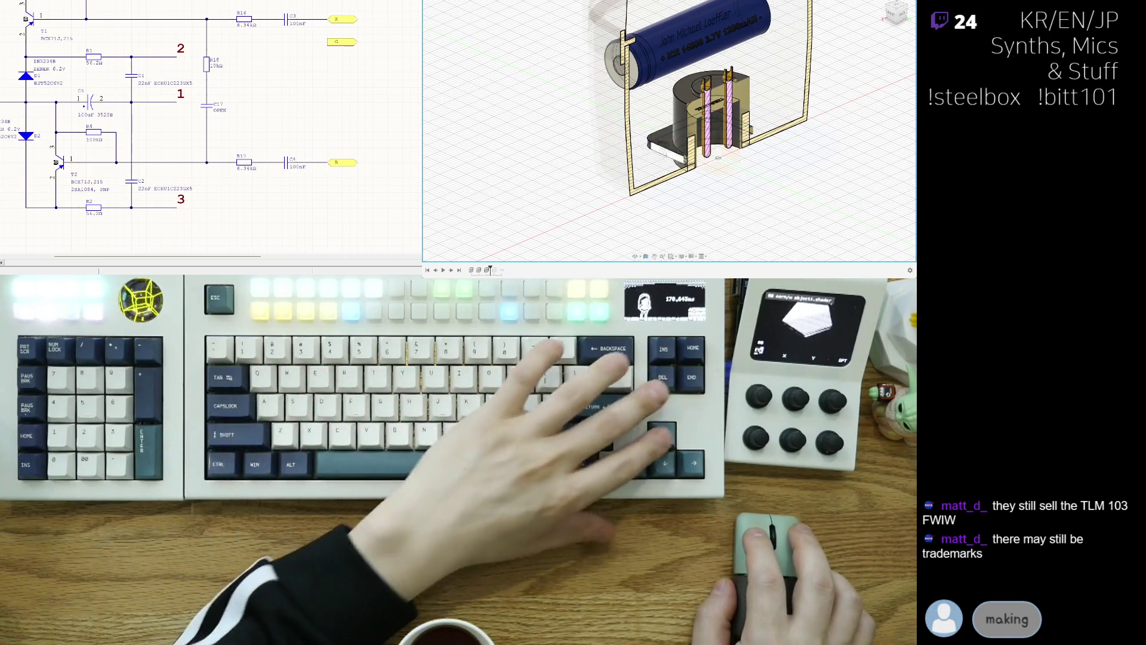
pyautogui.click(668, 130)
pyautogui.moveTo(667, 130); pyautogui.dragTo(666, 154)
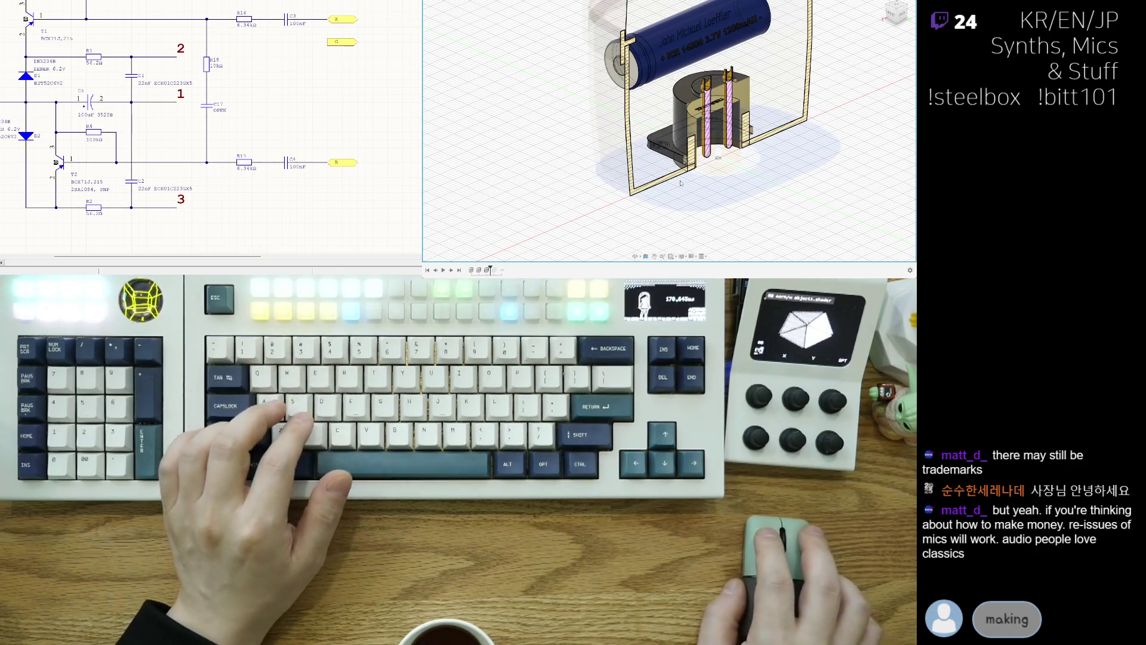
pyautogui.hotkey('ctrl', 'z')
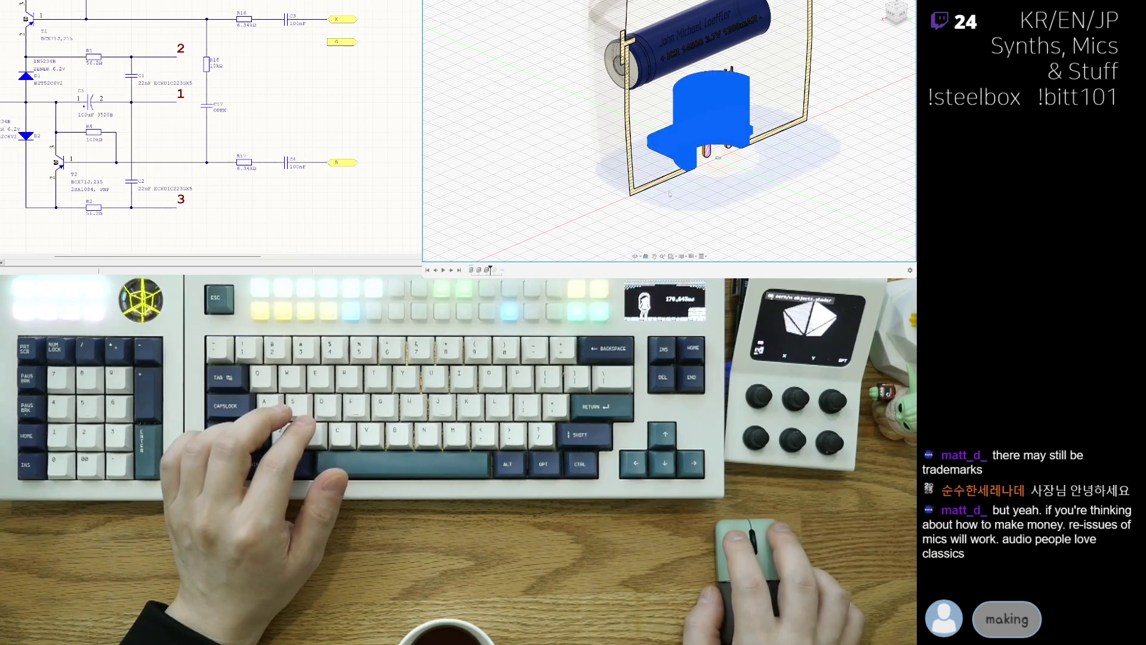
pyautogui.scroll(2, 811, 213)
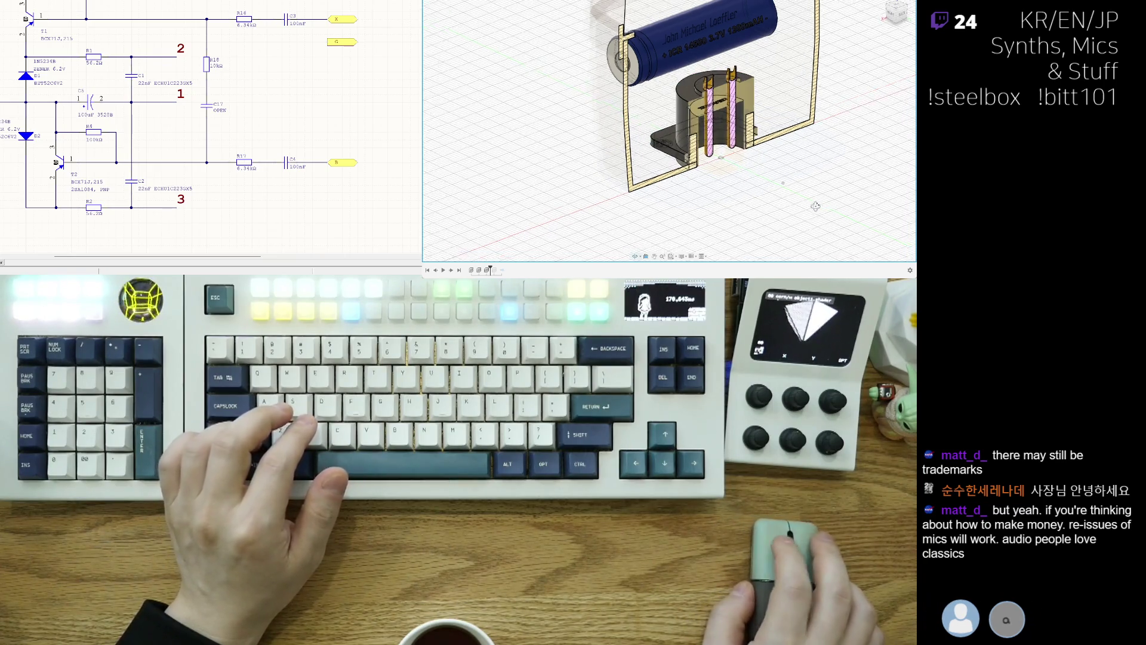
pyautogui.scroll(2, 813, 224)
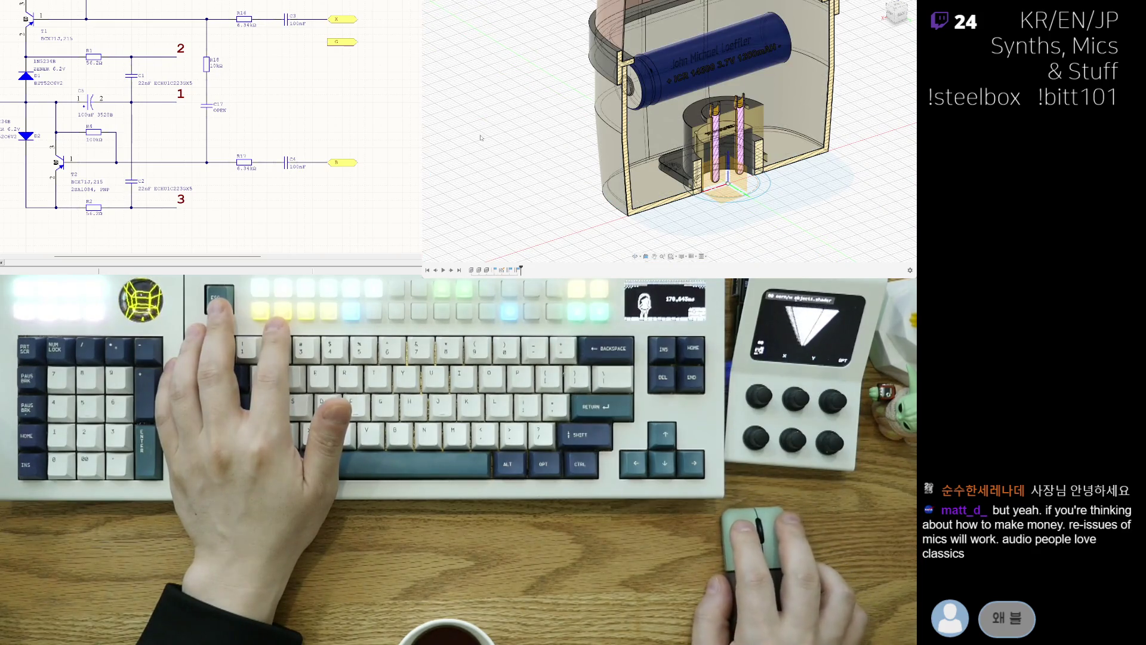
pyautogui.click(499, 132)
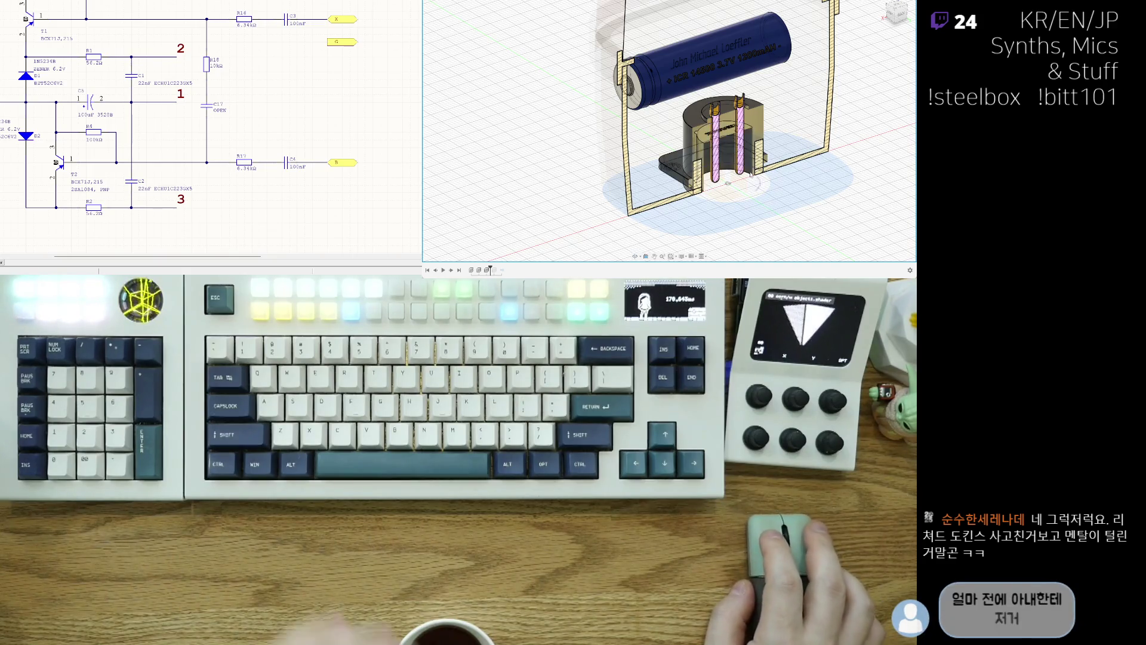
# Undo the last step so the pin holder returns as an opaque white solid, then inspect it from below.
pyautogui.hotkey('ctrl', 'z')
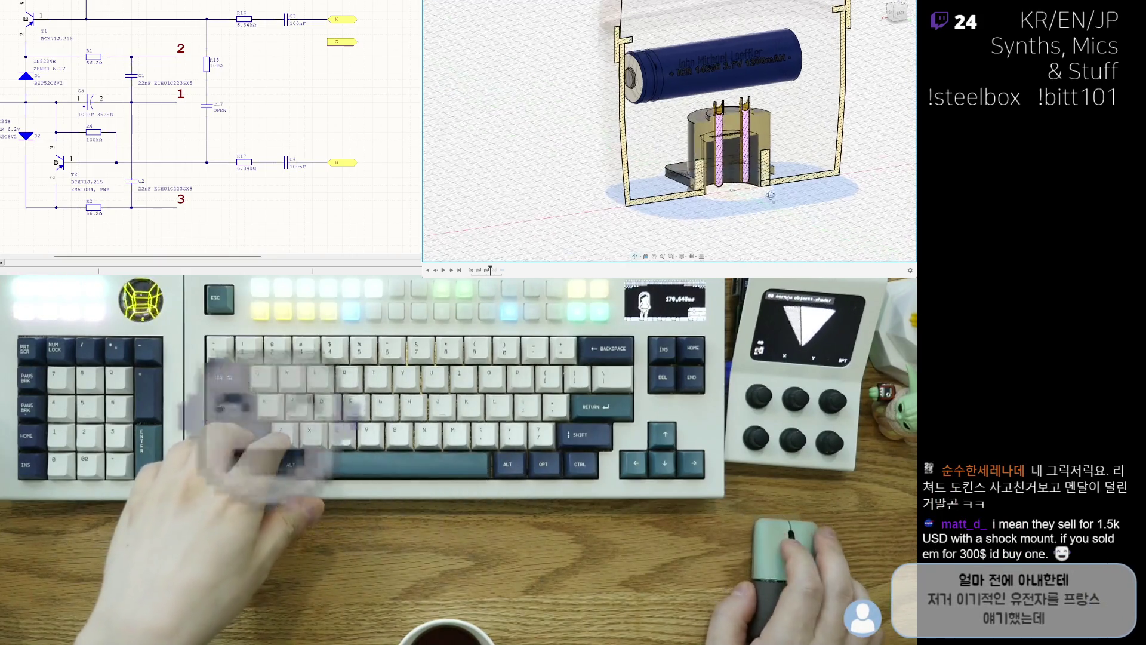
pyautogui.moveTo(767, 200)
pyautogui.keyDown('shift'); pyautogui.mouseDown(button='middle')
pyautogui.moveTo(784, 199)
pyautogui.moveTo(778, 209)
pyautogui.mouseUp(button='middle'); pyautogui.keyUp('shift')
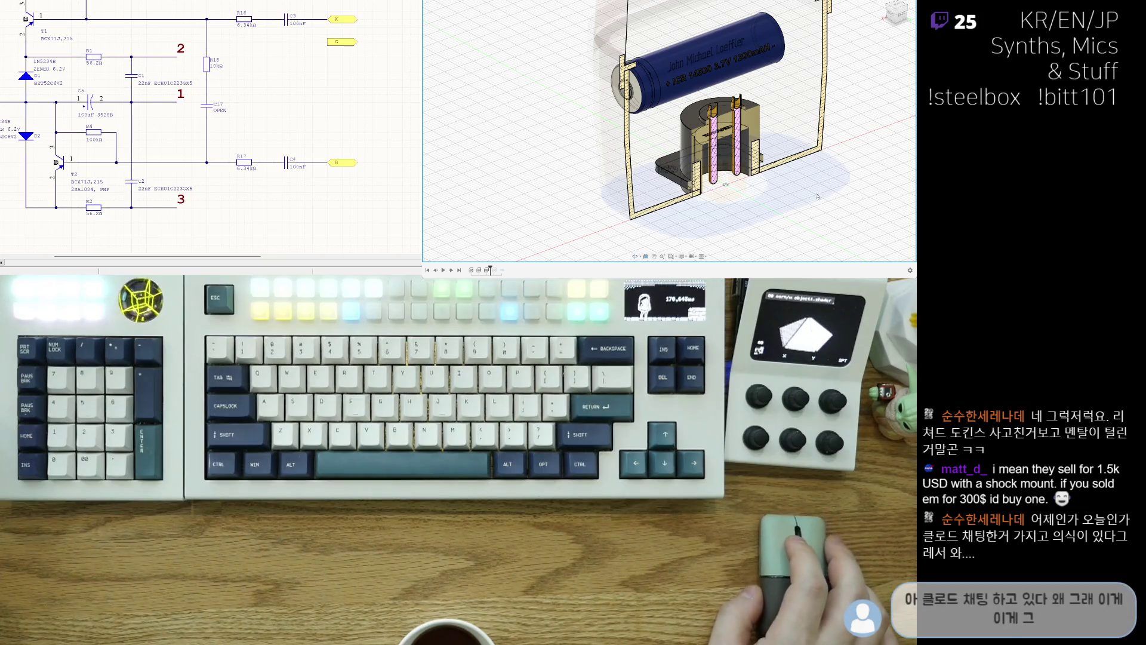
pyautogui.keyDown('shift'); pyautogui.moveTo(828, 192); pyautogui.dragTo(819, 220, button='middle'); pyautogui.keyUp('shift')
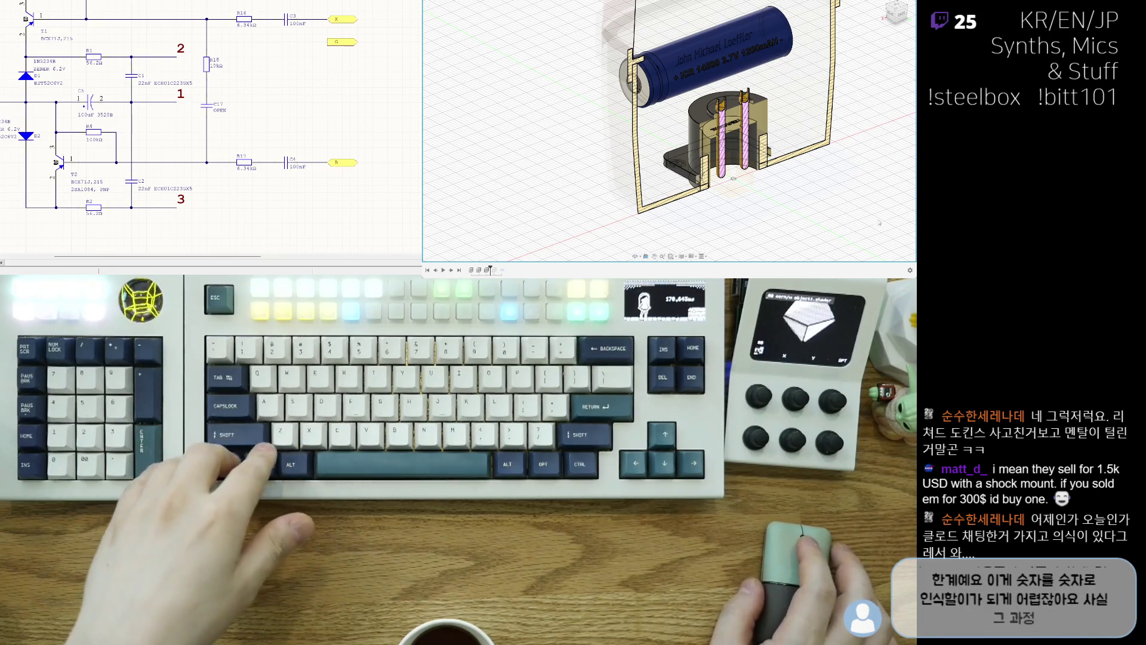
pyautogui.moveTo(846, 231)
pyautogui.keyDown('shift'); pyautogui.mouseDown(button='middle')
pyautogui.moveTo(839, 219)
pyautogui.moveTo(479, 161)
pyautogui.mouseUp(button='middle'); pyautogui.keyUp('shift')
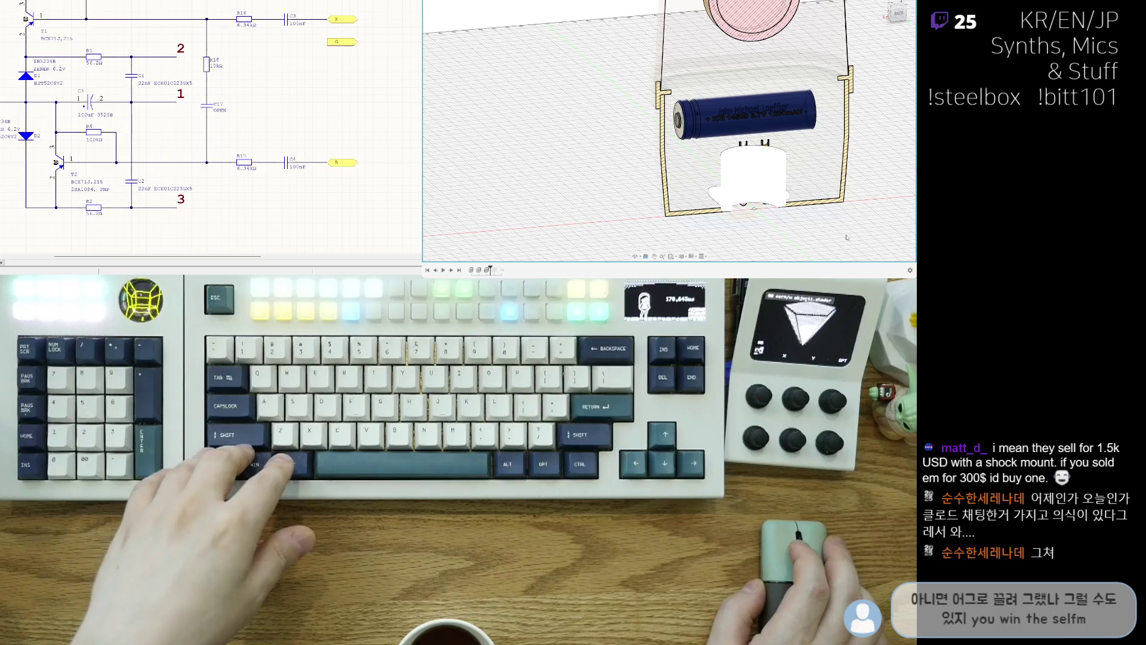
pyautogui.moveTo(850, 238); pyautogui.dragTo(837, 228, button='middle')
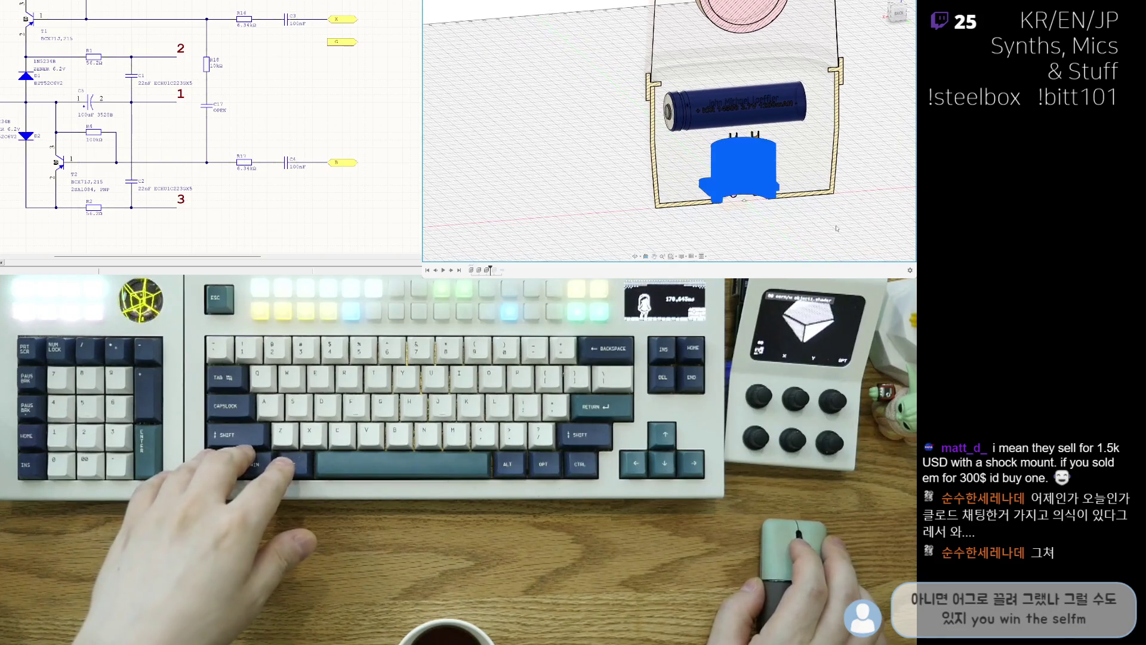
pyautogui.click(751, 203)
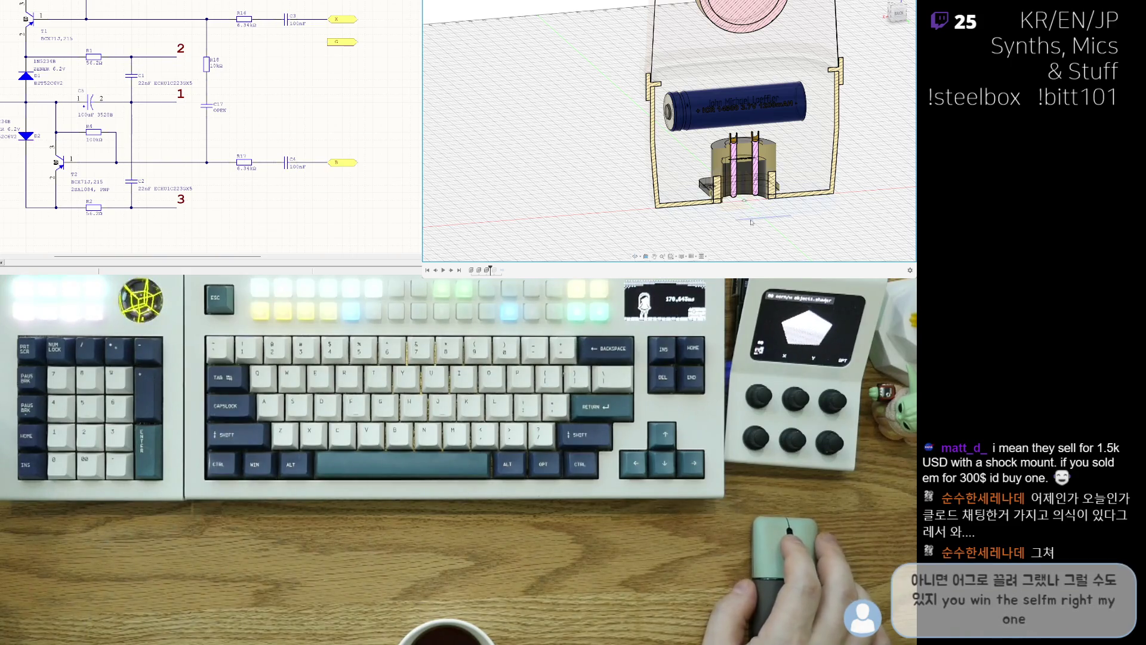
pyautogui.click(462, 215)
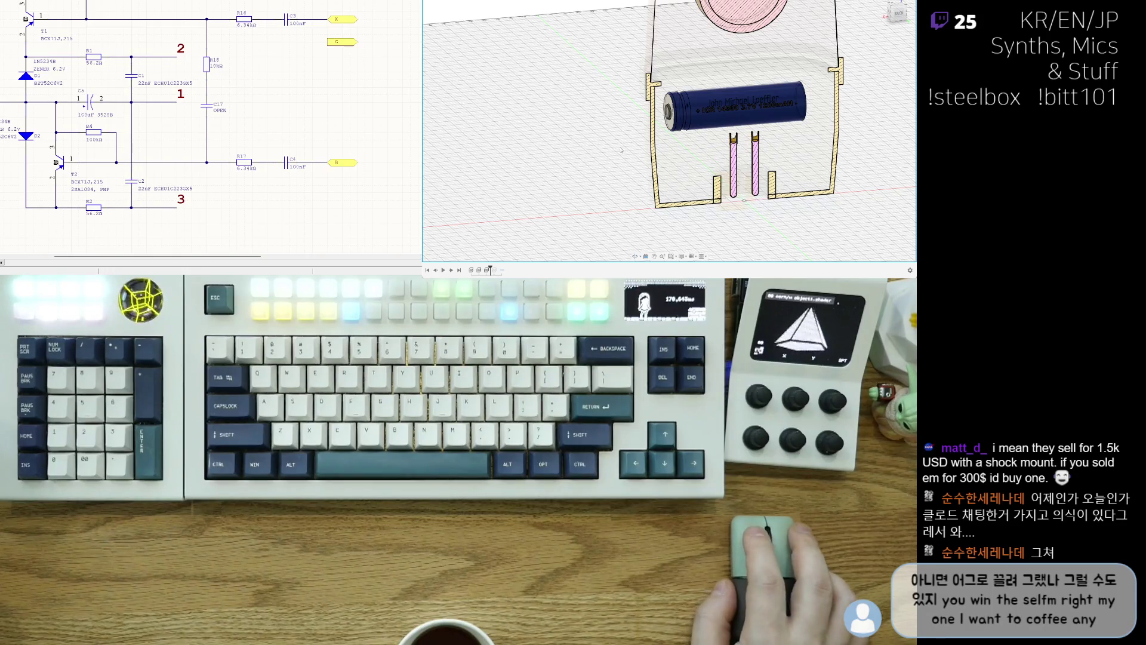
pyautogui.hotkey('ctrl', 'z')
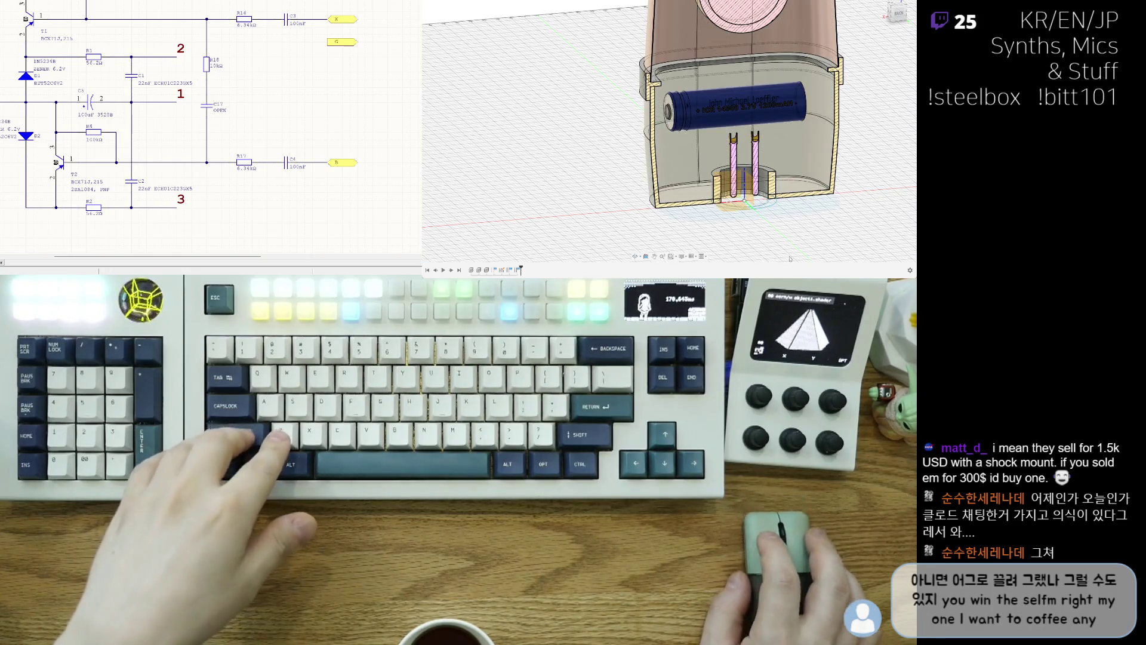
pyautogui.moveTo(789, 258)
pyautogui.keyDown('shift'); pyautogui.mouseDown(button='middle')
pyautogui.moveTo(754, 199)
pyautogui.moveTo(734, 223)
pyautogui.moveTo(786, 136)
pyautogui.mouseUp(button='middle'); pyautogui.keyUp('shift')
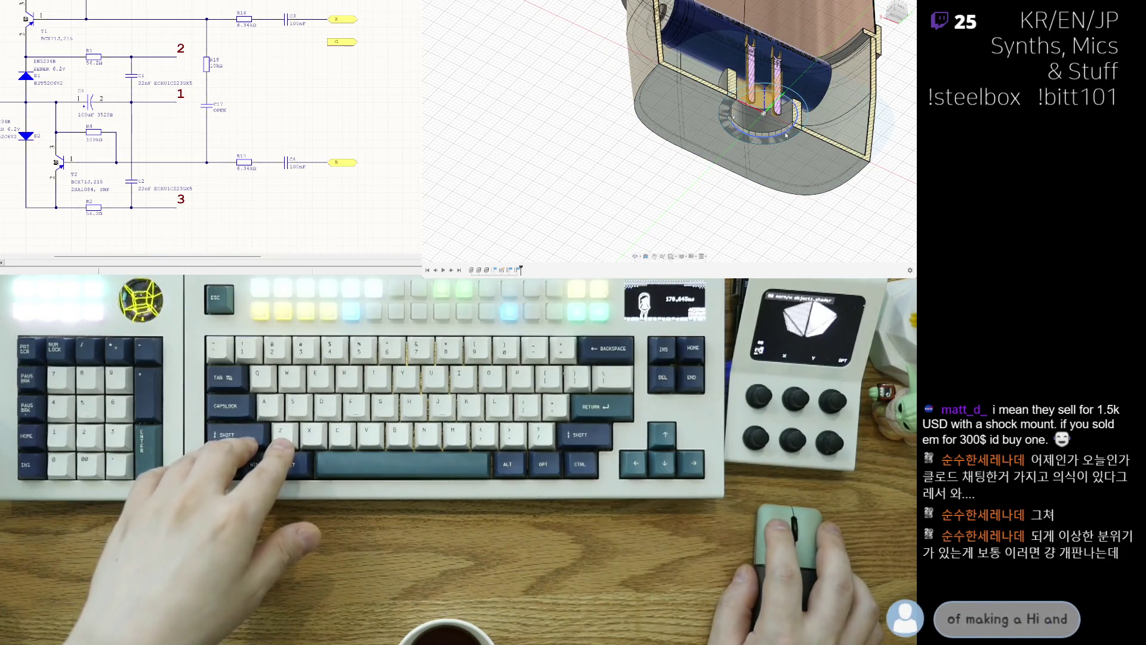
pyautogui.keyDown('shift'); pyautogui.moveTo(697, 181); pyautogui.dragTo(627, 178, button='middle'); pyautogui.keyUp('shift')
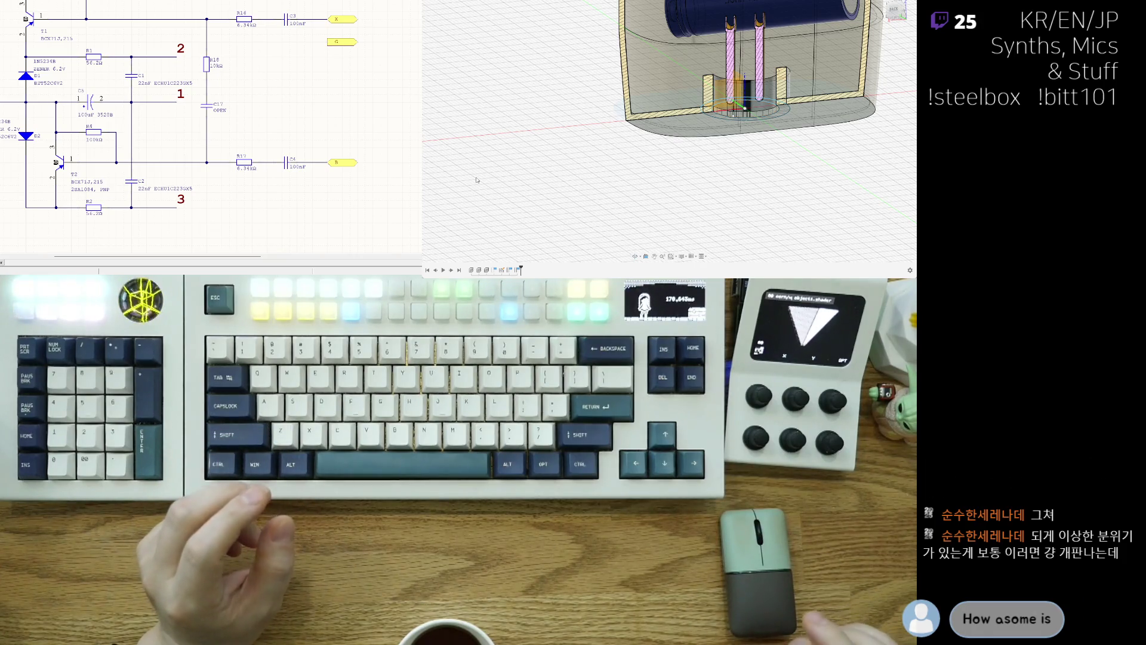
pyautogui.hotkey('ctrl', 'z')
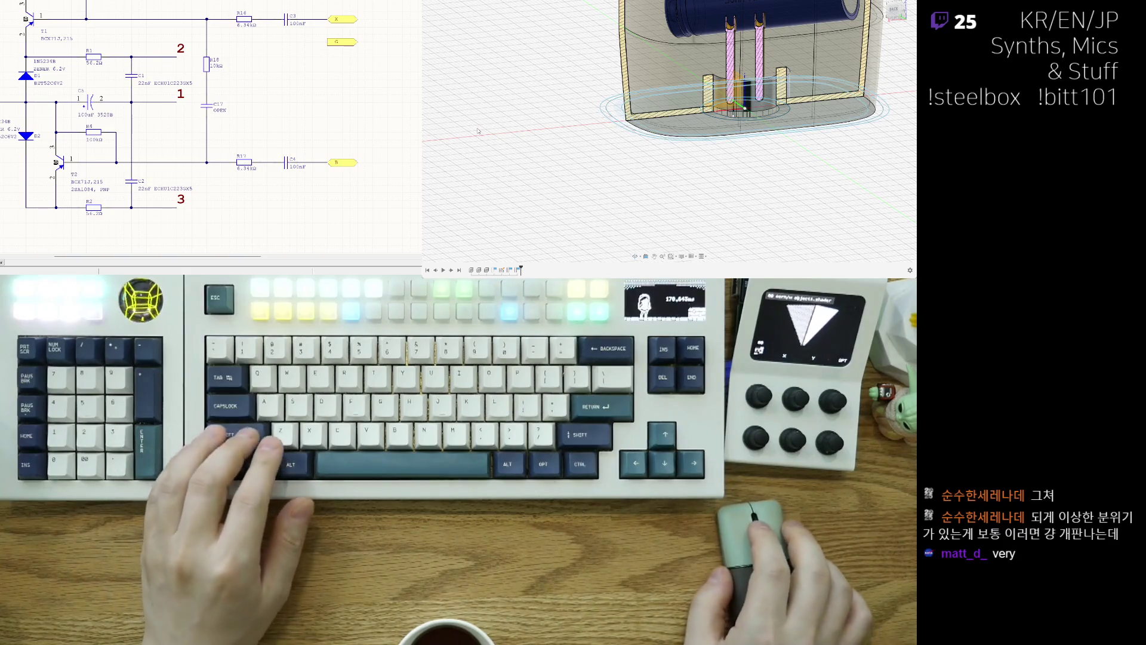
pyautogui.scroll(3, 684, 179)
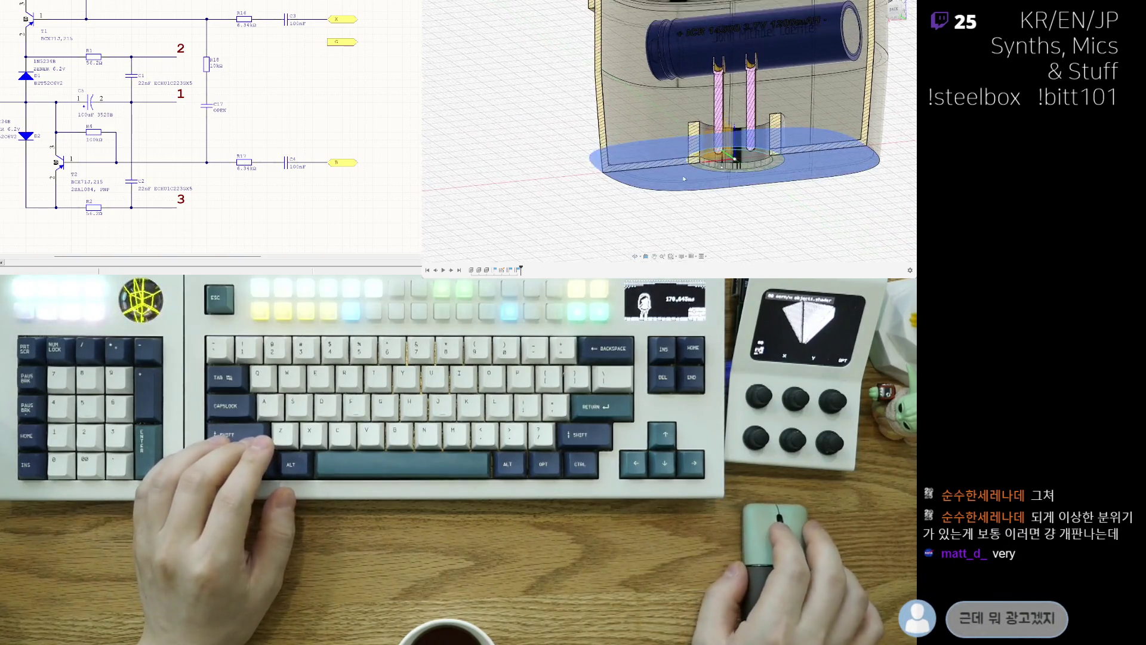
pyautogui.scroll(1, 684, 180)
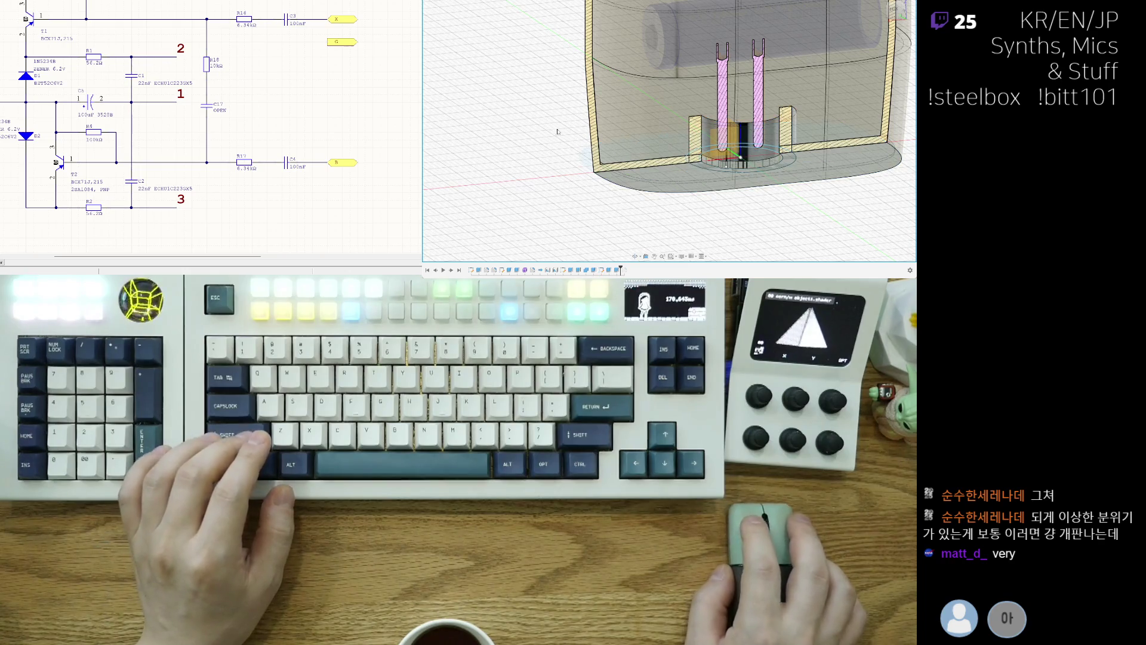
pyautogui.moveTo(557, 131)
pyautogui.keyDown('shift'); pyautogui.mouseDown(button='middle')
pyautogui.moveTo(612, 202)
pyautogui.moveTo(658, 209)
pyautogui.moveTo(621, 175)
pyautogui.moveTo(622, 161)
pyautogui.mouseUp(button='middle'); pyautogui.keyUp('shift')
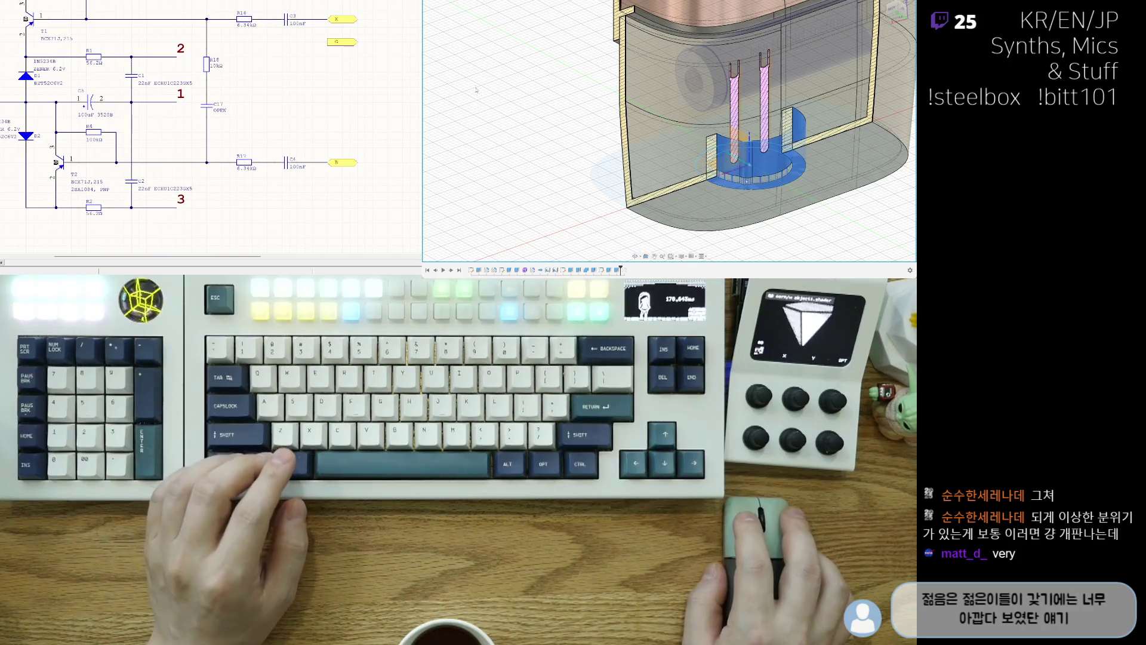
pyautogui.moveTo(475, 89)
pyautogui.keyDown('shift'); pyautogui.mouseDown(button='middle')
pyautogui.moveTo(634, 172)
pyautogui.moveTo(484, 79)
pyautogui.mouseUp(button='middle'); pyautogui.keyUp('shift')
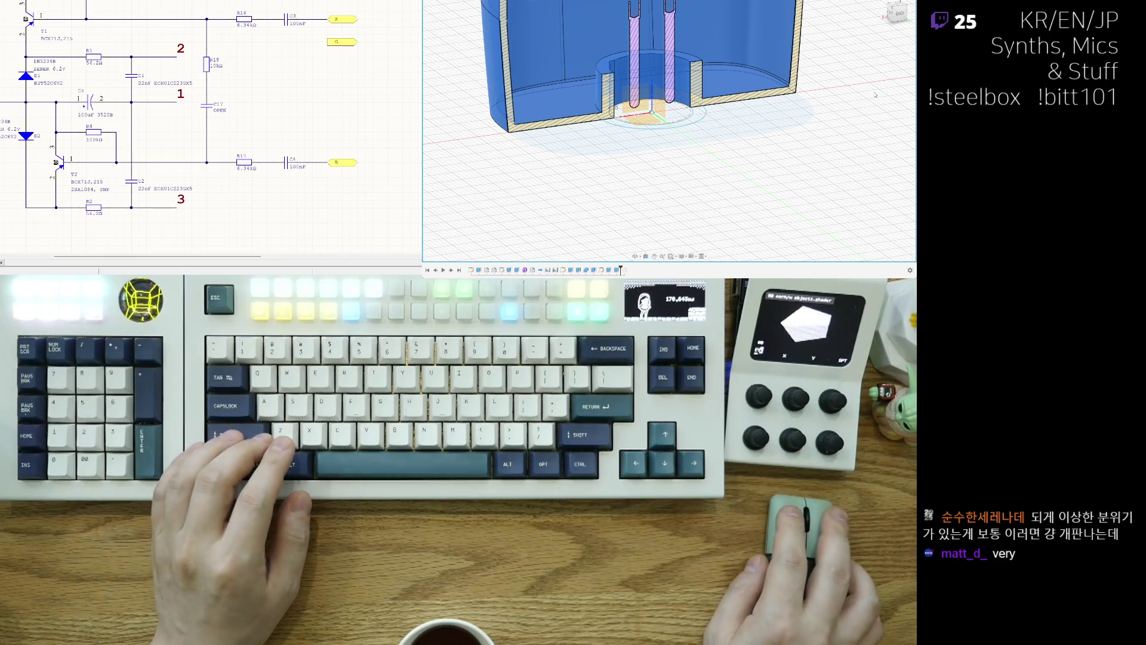
# Undo the accidental section-plane nudge and turn off the section cut to show the whole housing.
pyautogui.keyDown('shift'); pyautogui.moveTo(875, 94); pyautogui.dragTo(633, 138, button='middle'); pyautogui.keyUp('shift')
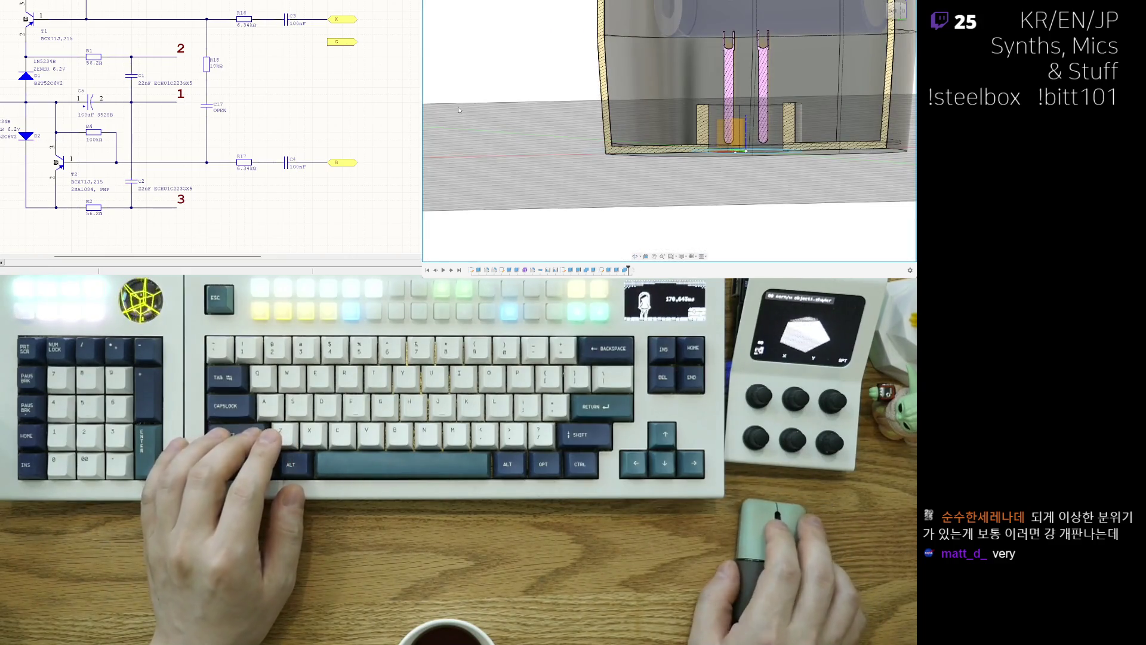
pyautogui.moveTo(460, 109)
pyautogui.keyDown('shift'); pyautogui.mouseDown(button='middle')
pyautogui.moveTo(769, 204)
pyautogui.moveTo(678, 186)
pyautogui.moveTo(796, 190)
pyautogui.mouseUp(button='middle'); pyautogui.keyUp('shift')
pyautogui.hotkey('ctrl', 'z')
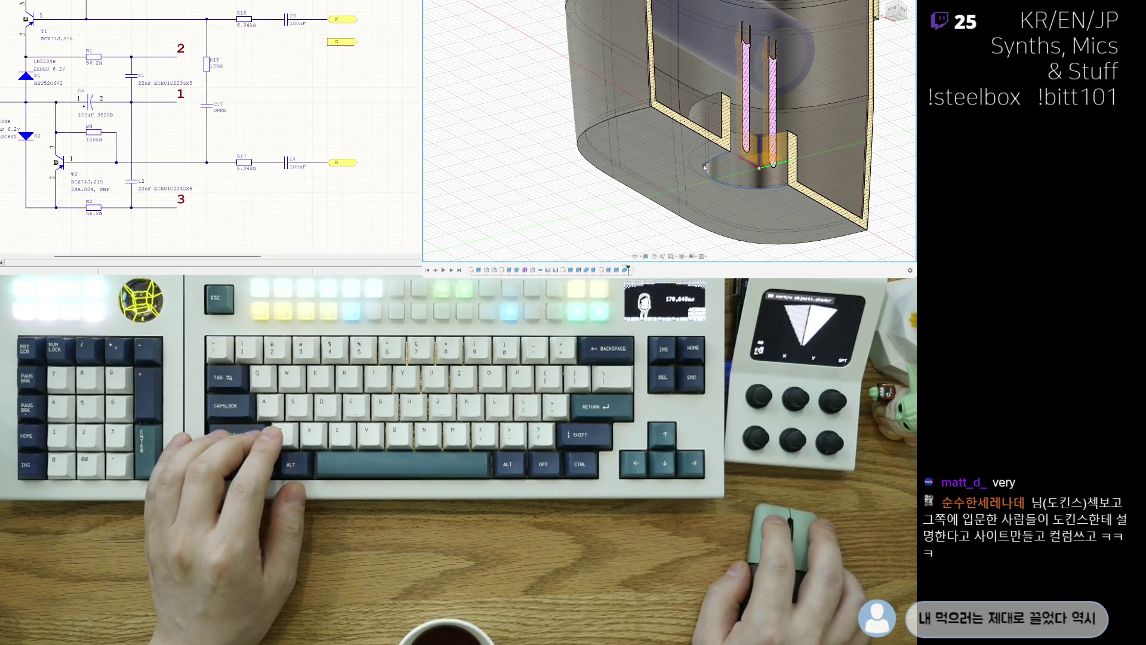
pyautogui.moveTo(710, 181)
pyautogui.keyDown('shift'); pyautogui.mouseDown(button='middle')
pyautogui.moveTo(526, 158)
pyautogui.moveTo(556, 164)
pyautogui.mouseUp(button='middle'); pyautogui.keyUp('shift')
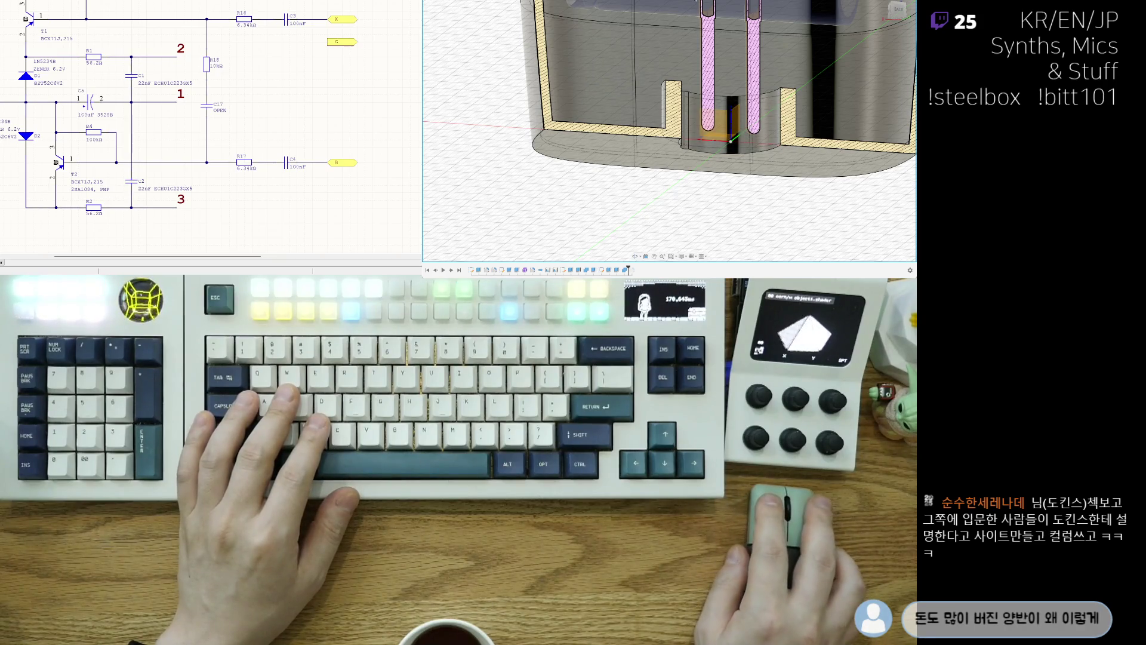
pyautogui.hotkey('ctrl', 'z')
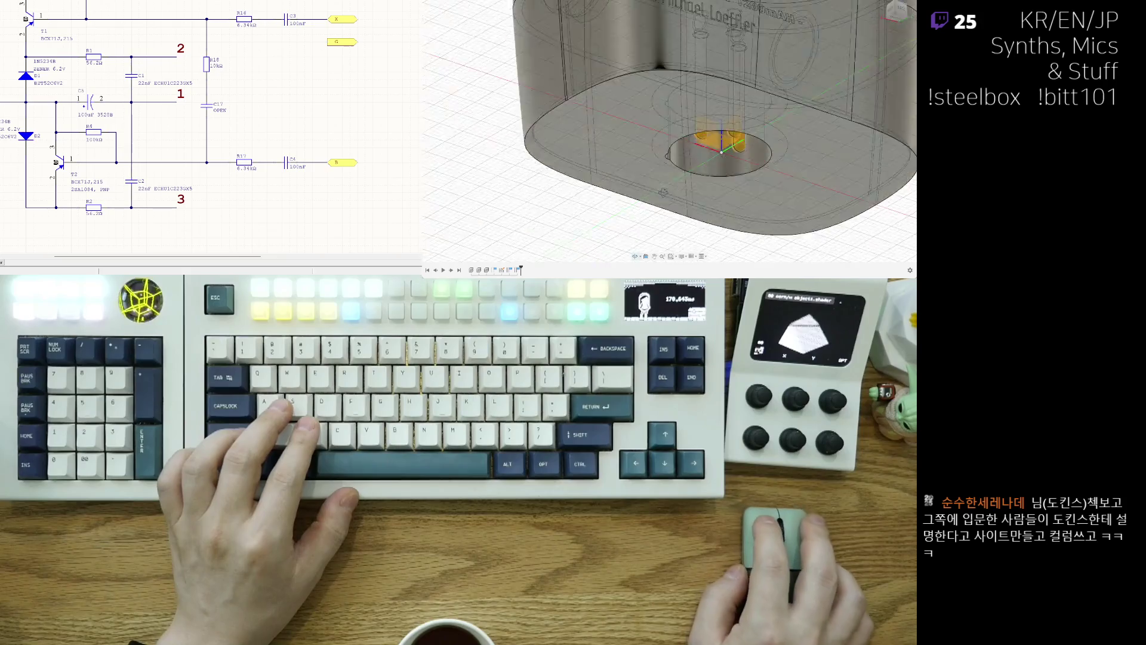
pyautogui.keyDown('shift'); pyautogui.moveTo(644, 181); pyautogui.dragTo(638, 80, button='middle'); pyautogui.keyUp('shift')
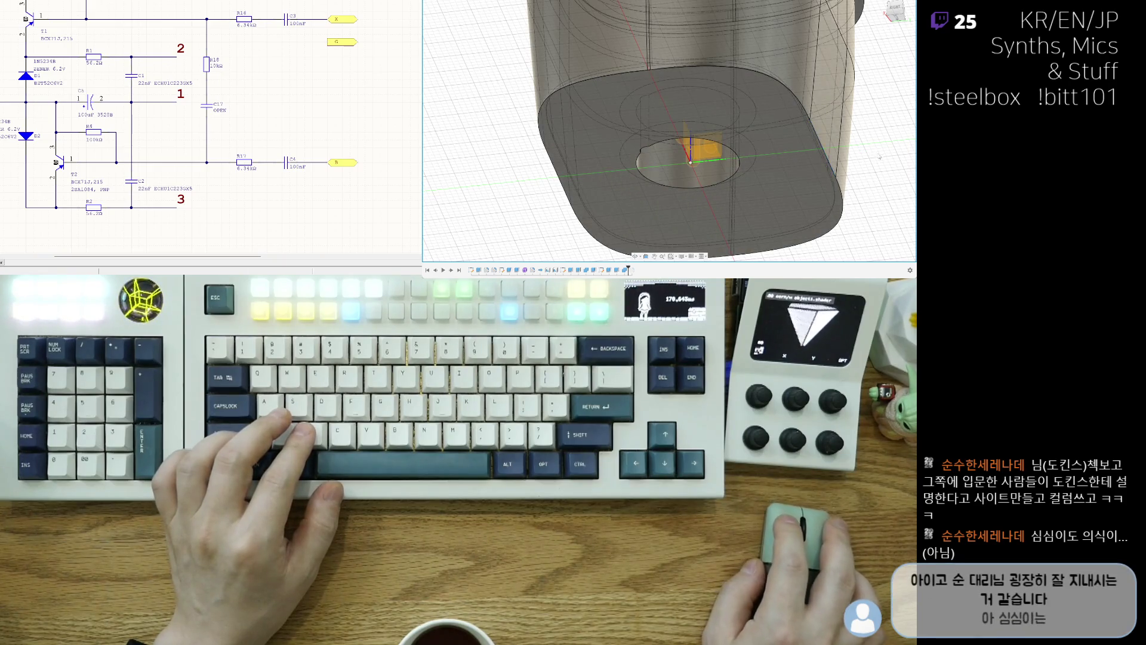
pyautogui.scroll(2, 880, 157)
pyautogui.keyDown('shift'); pyautogui.moveTo(857, 126); pyautogui.dragTo(475, 108, button='middle'); pyautogui.keyUp('shift')
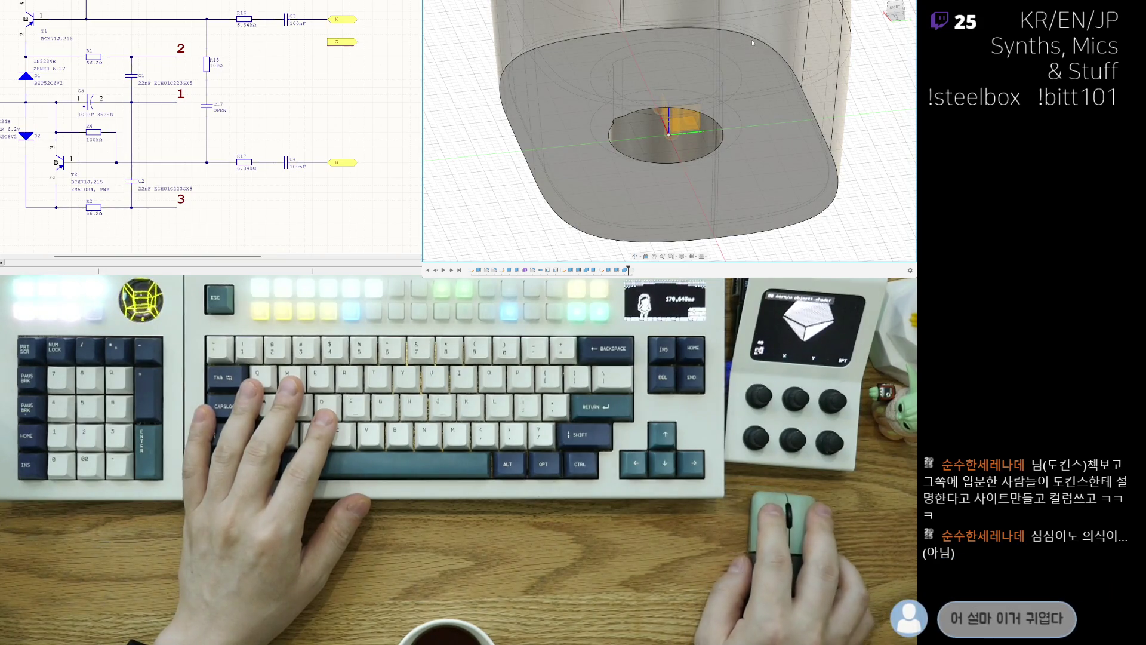
pyautogui.keyDown('shift'); pyautogui.moveTo(735, 77); pyautogui.dragTo(740, 120, button='middle'); pyautogui.keyUp('shift')
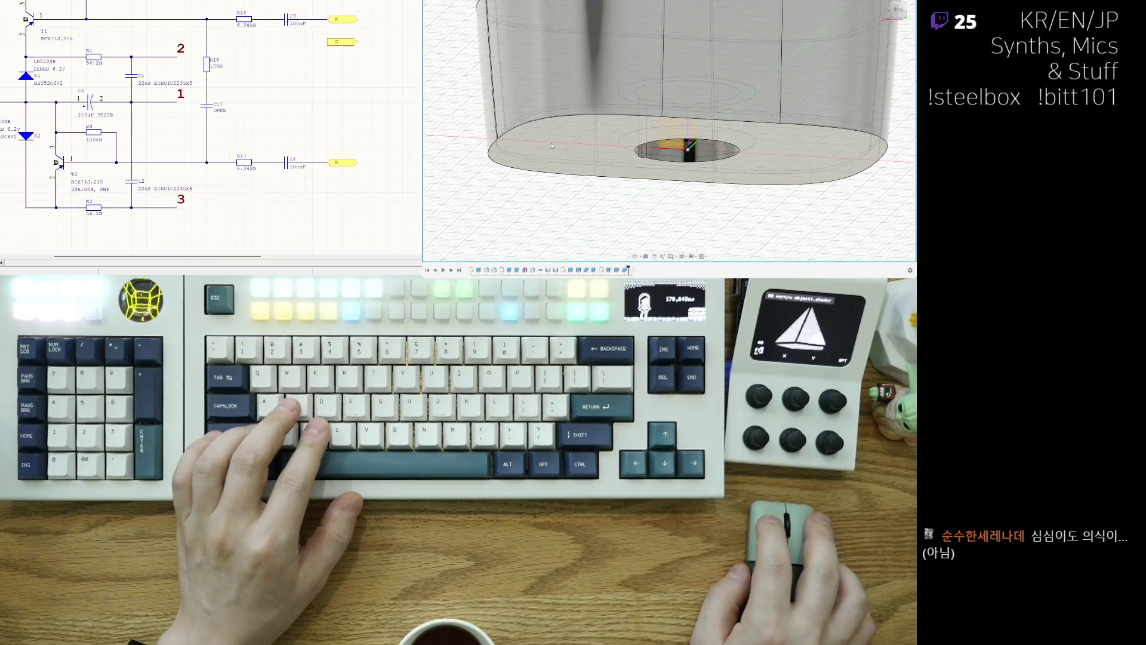
pyautogui.moveTo(725, 121)
pyautogui.keyDown('shift'); pyautogui.mouseDown(button='middle')
pyautogui.moveTo(597, 139)
pyautogui.moveTo(596, 148)
pyautogui.moveTo(605, 113)
pyautogui.mouseUp(button='middle'); pyautogui.keyUp('shift')
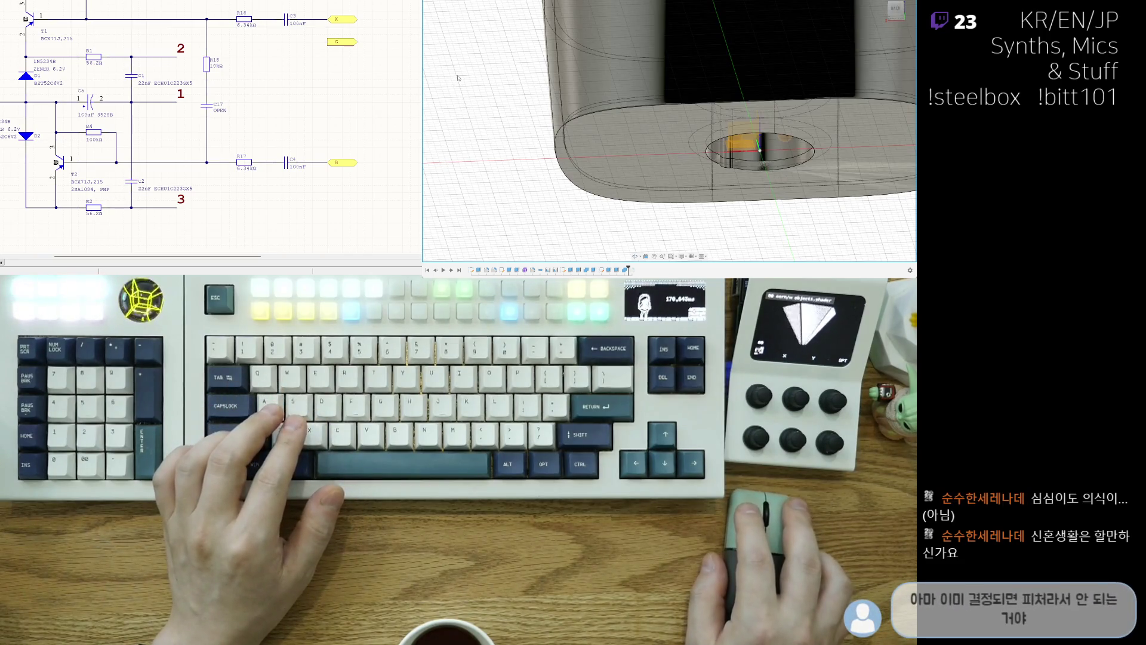
pyautogui.scroll(-3, 518, 110)
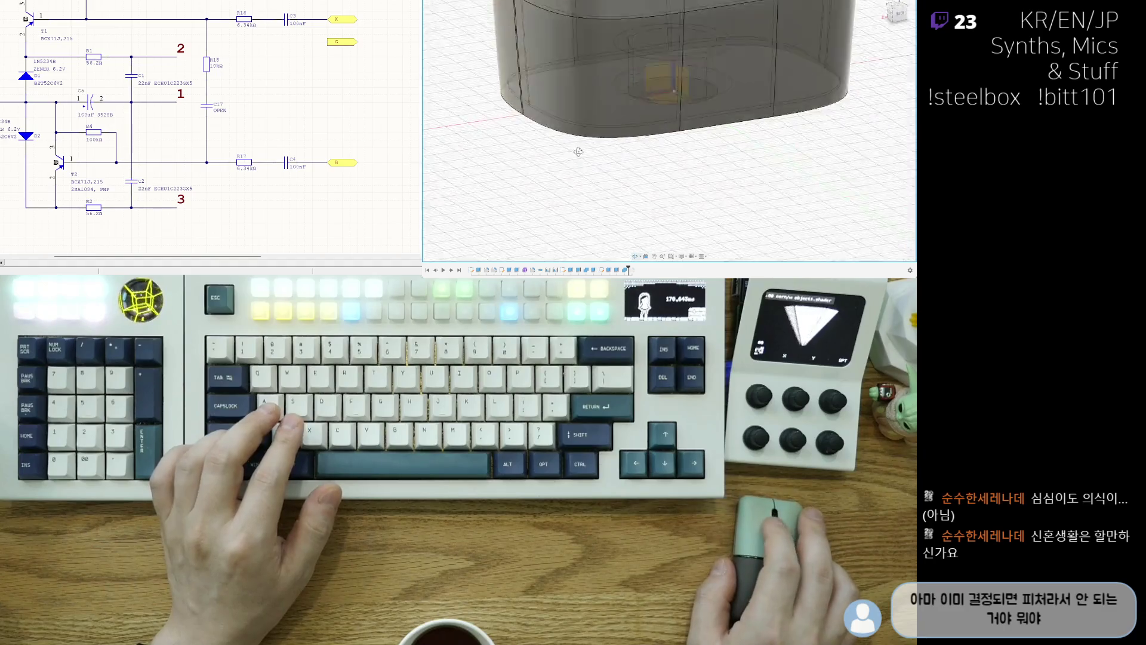
# Orbit the housing so its middle band faces forward, ready for the black appearance.
pyautogui.moveTo(519, 109)
pyautogui.keyDown('shift'); pyautogui.mouseDown(button='middle')
pyautogui.moveTo(744, 236)
pyautogui.moveTo(767, 210)
pyautogui.moveTo(635, 209)
pyautogui.mouseUp(button='middle'); pyautogui.keyUp('shift')
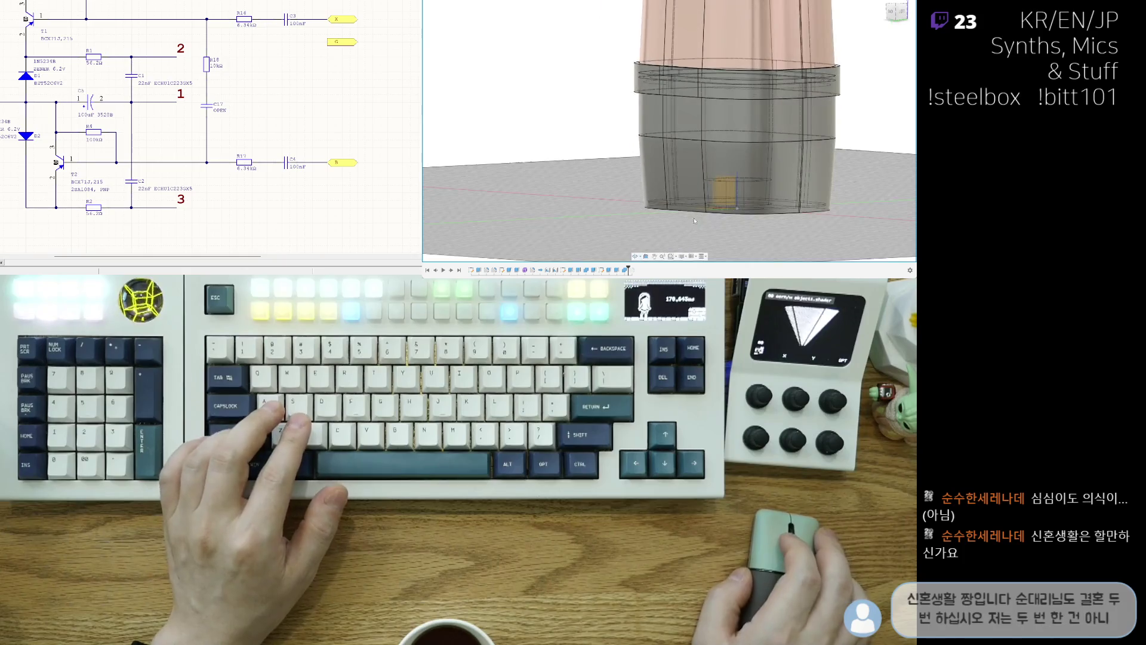
pyautogui.scroll(-2, 631, 201)
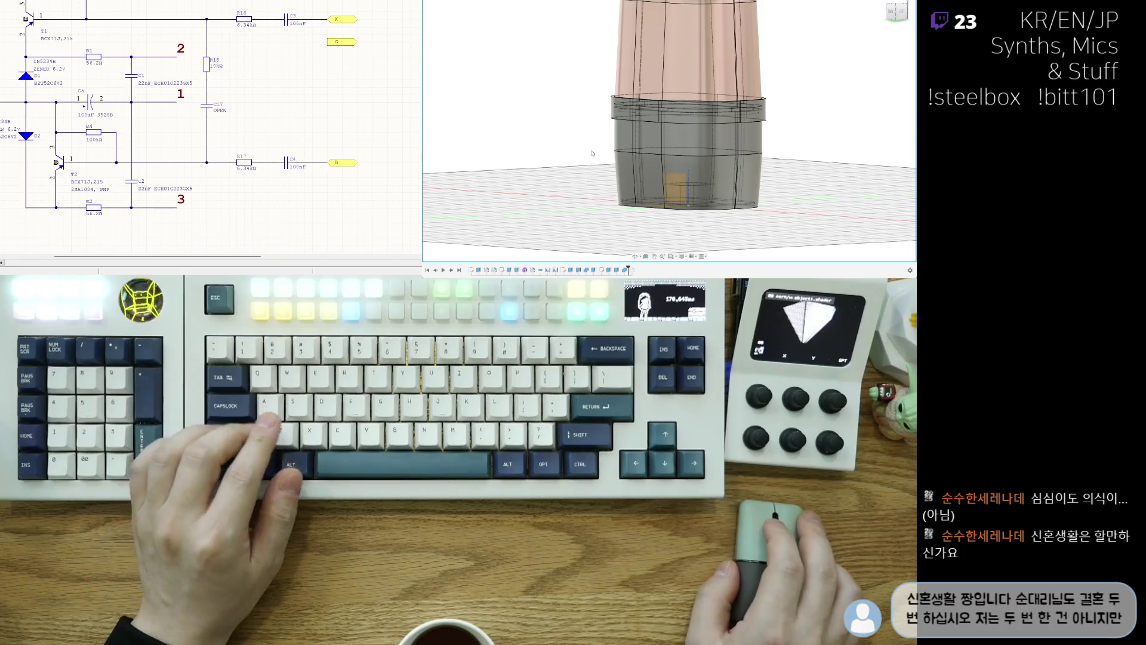
pyautogui.keyDown('shift'); pyautogui.moveTo(539, 110); pyautogui.dragTo(600, 169, button='middle'); pyautogui.keyUp('shift')
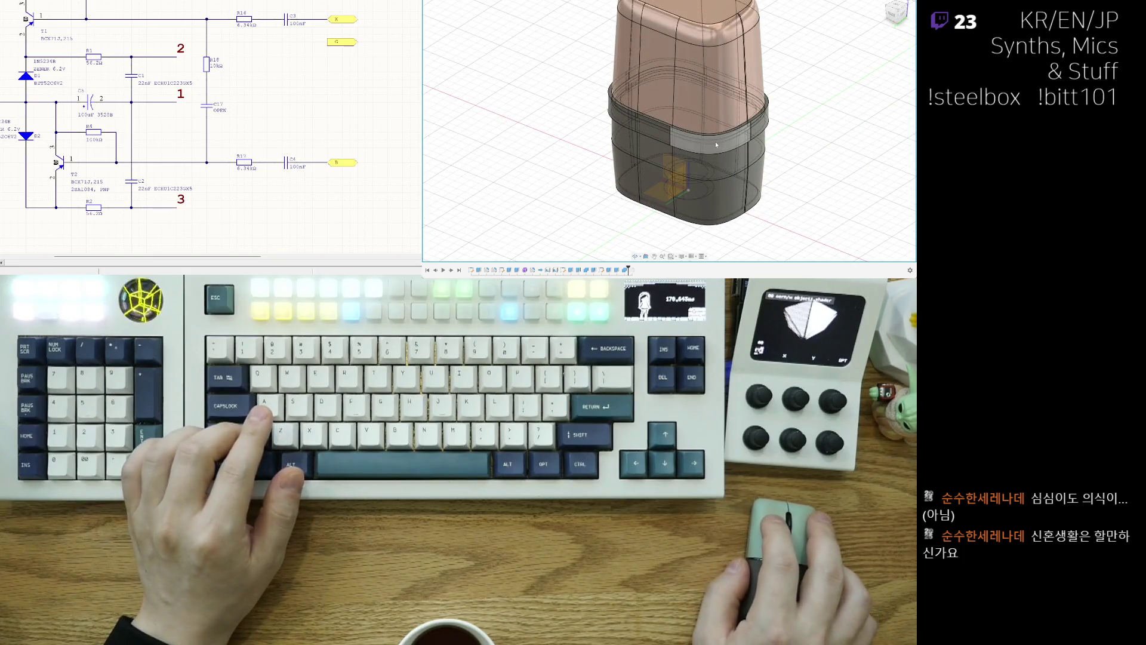
pyautogui.moveTo(731, 171)
pyautogui.keyDown('shift'); pyautogui.mouseDown(button='middle')
pyautogui.moveTo(824, 173)
pyautogui.moveTo(832, 153)
pyautogui.moveTo(820, 151)
pyautogui.mouseUp(button='middle'); pyautogui.keyUp('shift')
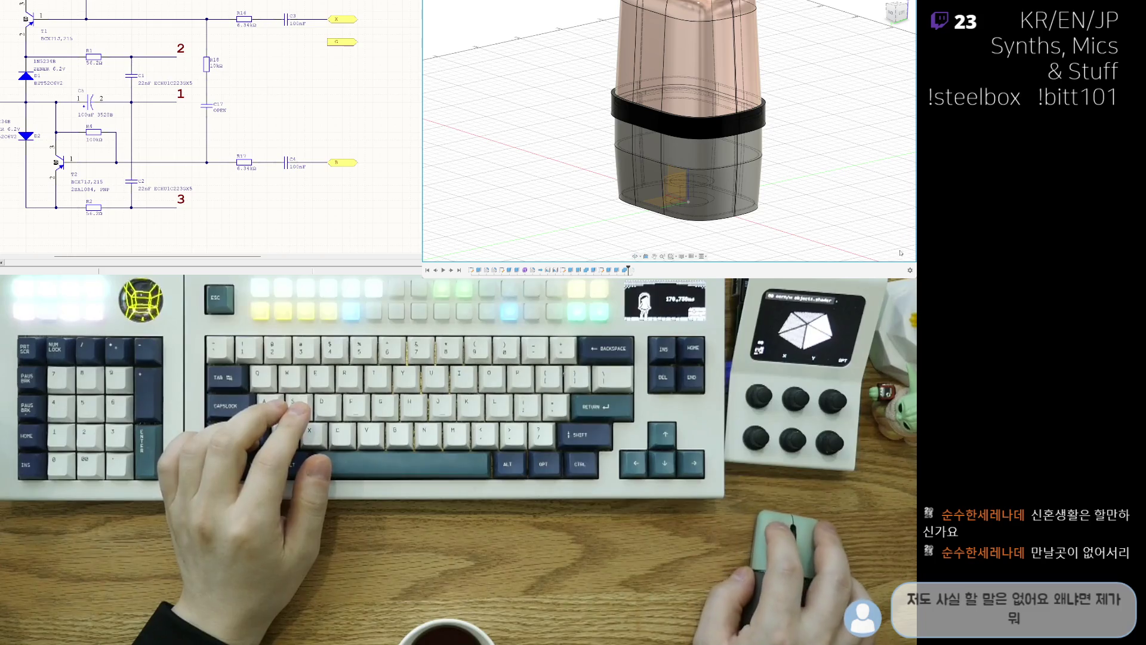
pyautogui.keyDown('shift'); pyautogui.moveTo(812, 204); pyautogui.dragTo(795, 188, button='middle'); pyautogui.keyUp('shift')
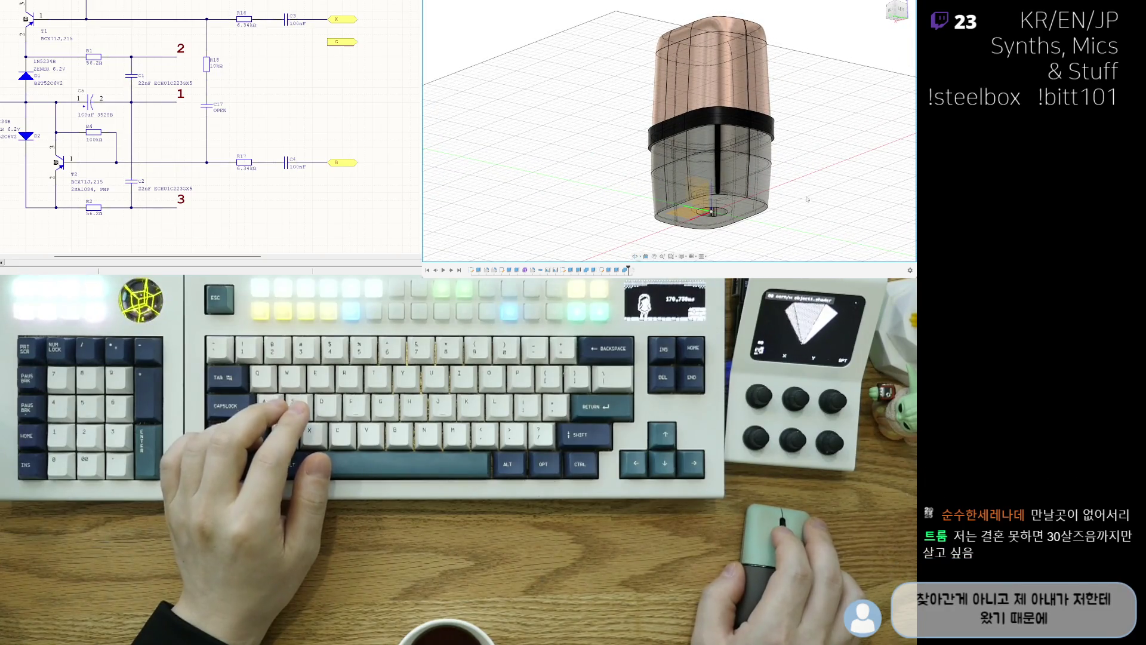
pyautogui.scroll(2, 806, 199)
pyautogui.scroll(2, 779, 200)
pyautogui.scroll(2, 761, 201)
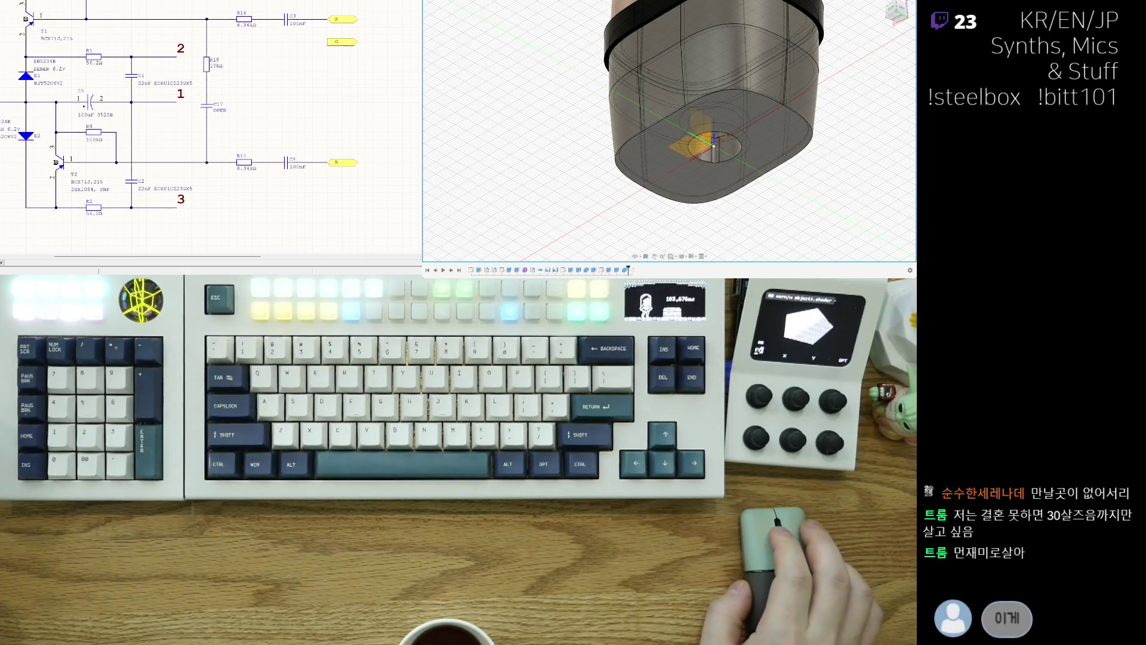
pyautogui.moveTo(845, 161); pyautogui.dragTo(853, 201, button='middle')
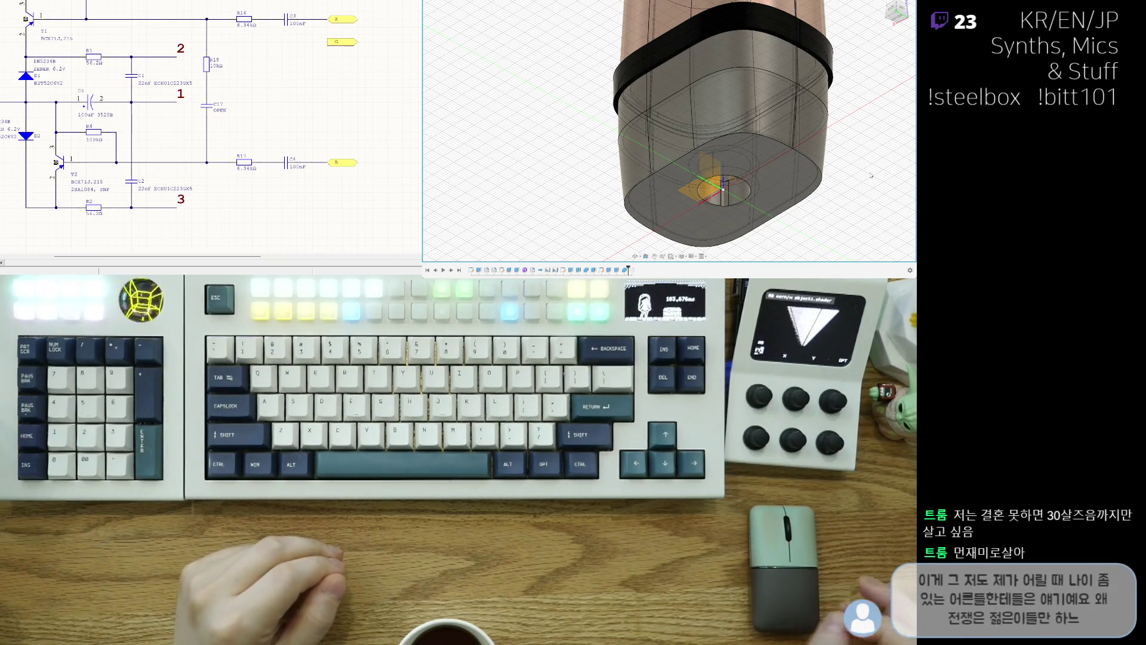
pyautogui.scroll(1, 870, 174)
pyautogui.scroll(1, 851, 193)
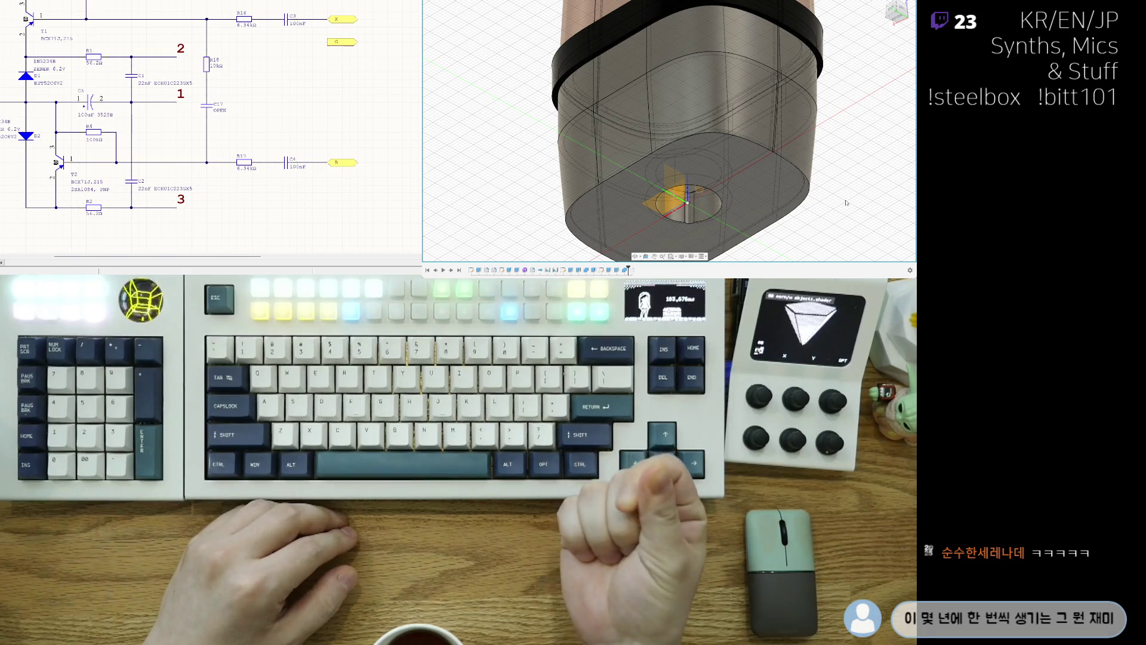
pyautogui.keyDown('shift'); pyautogui.moveTo(853, 168); pyautogui.dragTo(821, 162, button='middle'); pyautogui.keyUp('shift')
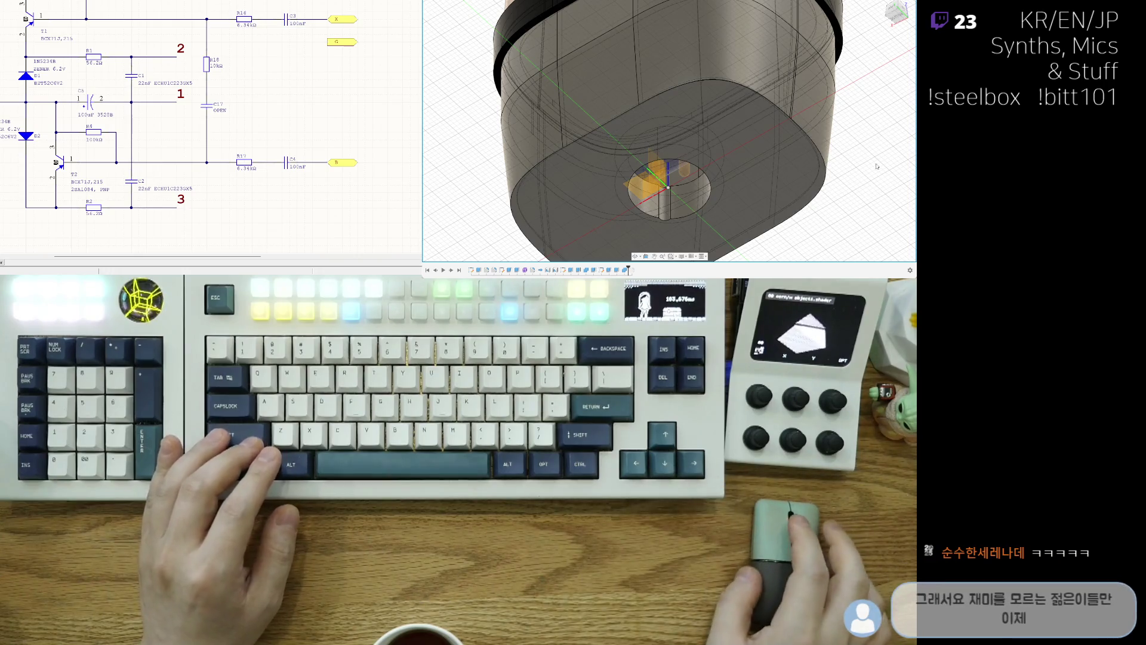
pyautogui.keyDown('shift'); pyautogui.moveTo(897, 179); pyautogui.dragTo(877, 145, button='middle'); pyautogui.keyUp('shift')
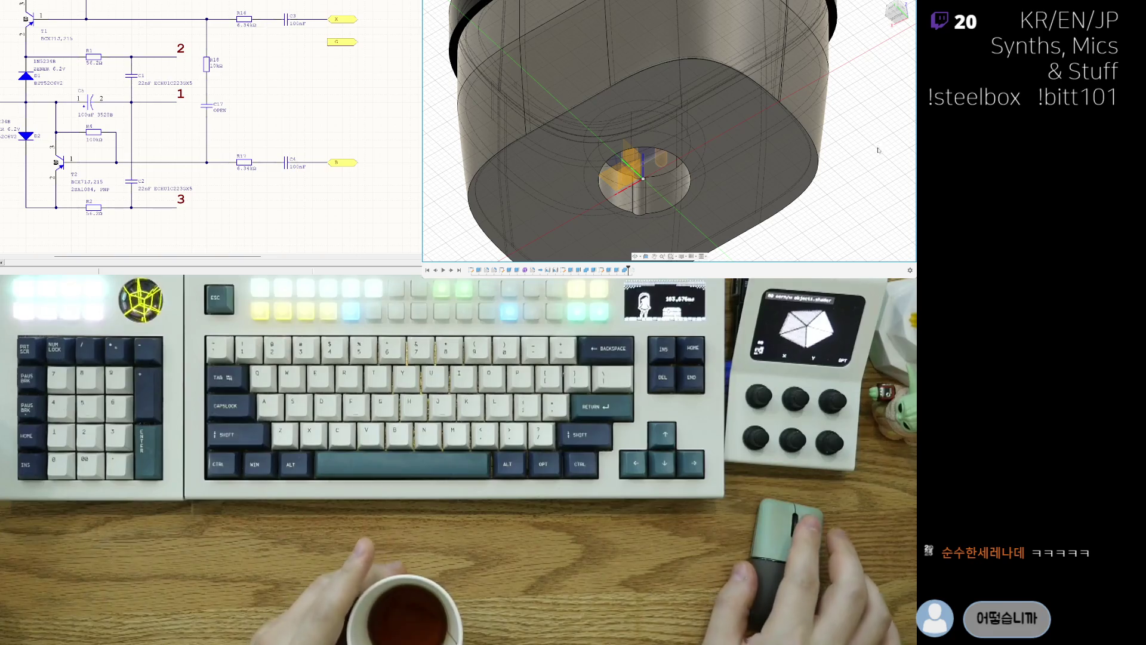
pyautogui.moveTo(877, 146)
pyautogui.mouseDown(button='middle')
pyautogui.moveTo(863, 207)
pyautogui.moveTo(839, 184)
pyautogui.mouseUp(button='middle')
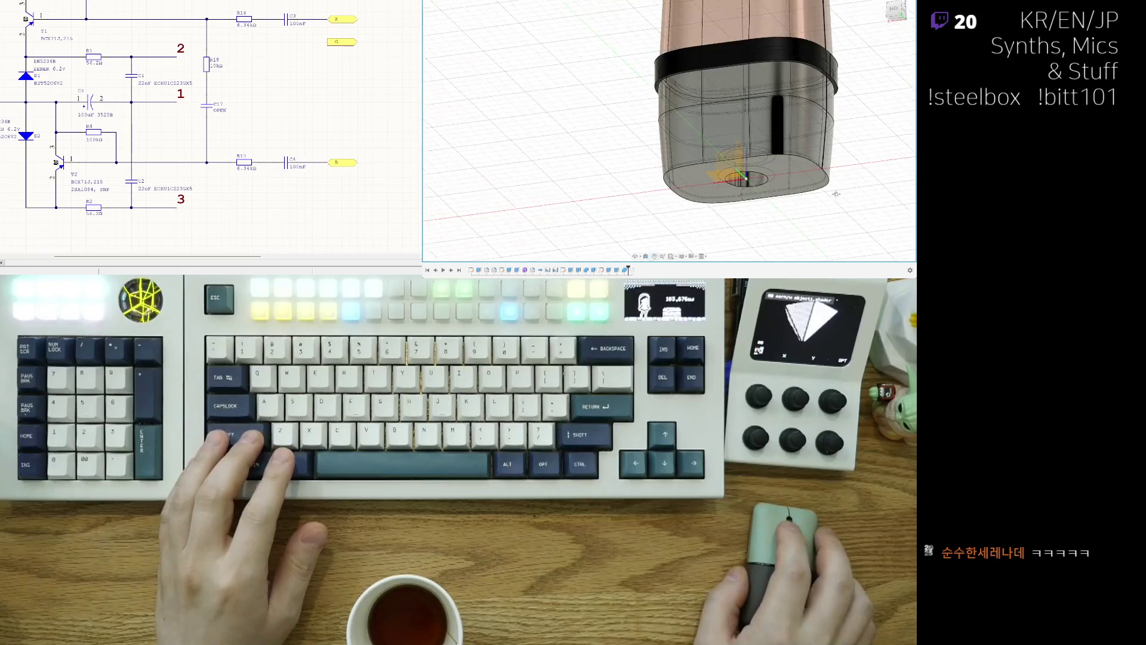
# Glance at the PCB layout document, return to the schematic and pan to the X, B, A output section.
pyautogui.keyDown('shift'); pyautogui.moveTo(839, 184); pyautogui.dragTo(659, 105, button='middle'); pyautogui.keyUp('shift')
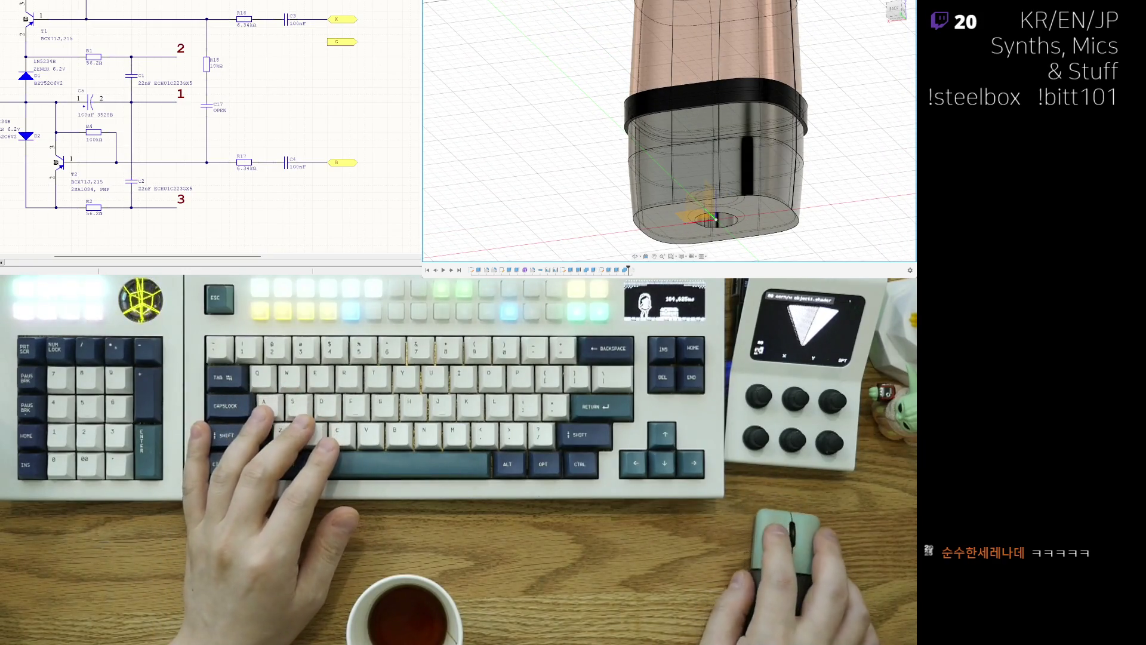
pyautogui.scroll(-1, 141, 118)
pyautogui.scroll(-1, 148, 135)
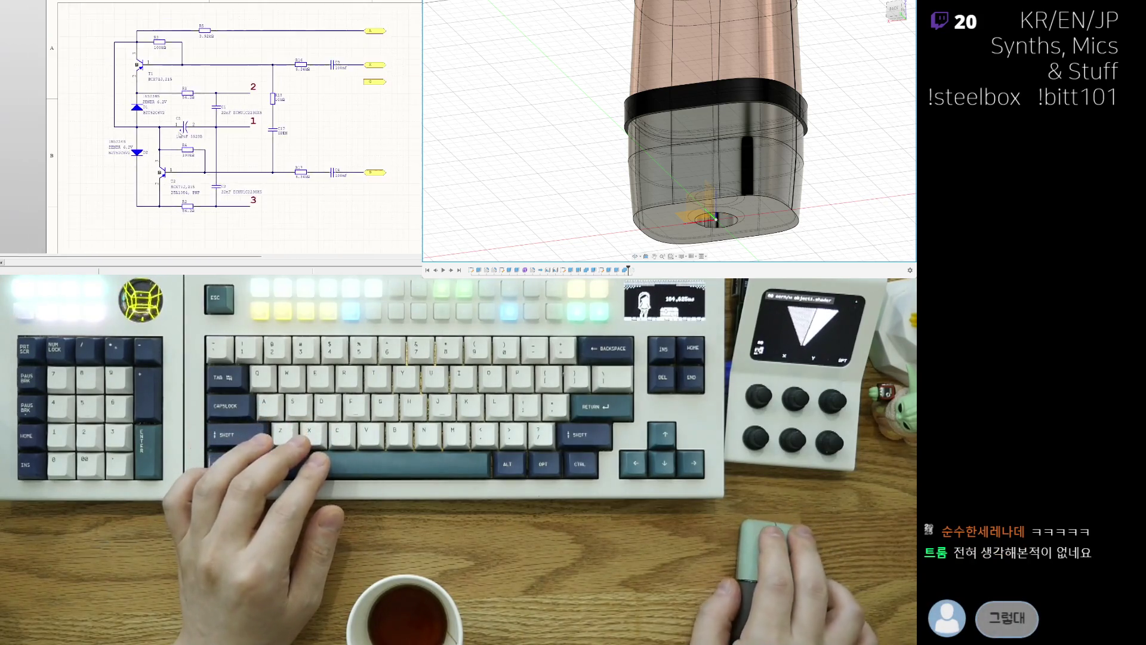
pyautogui.scroll(-1, 153, 149)
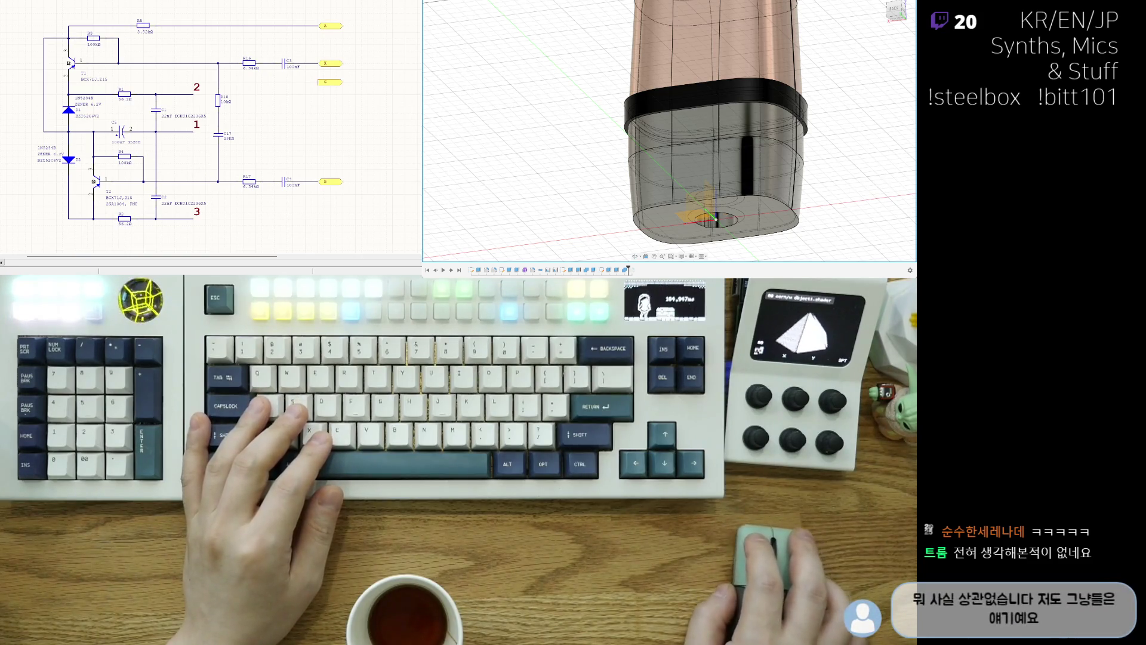
pyautogui.hotkey('ctrl', 'Tab')
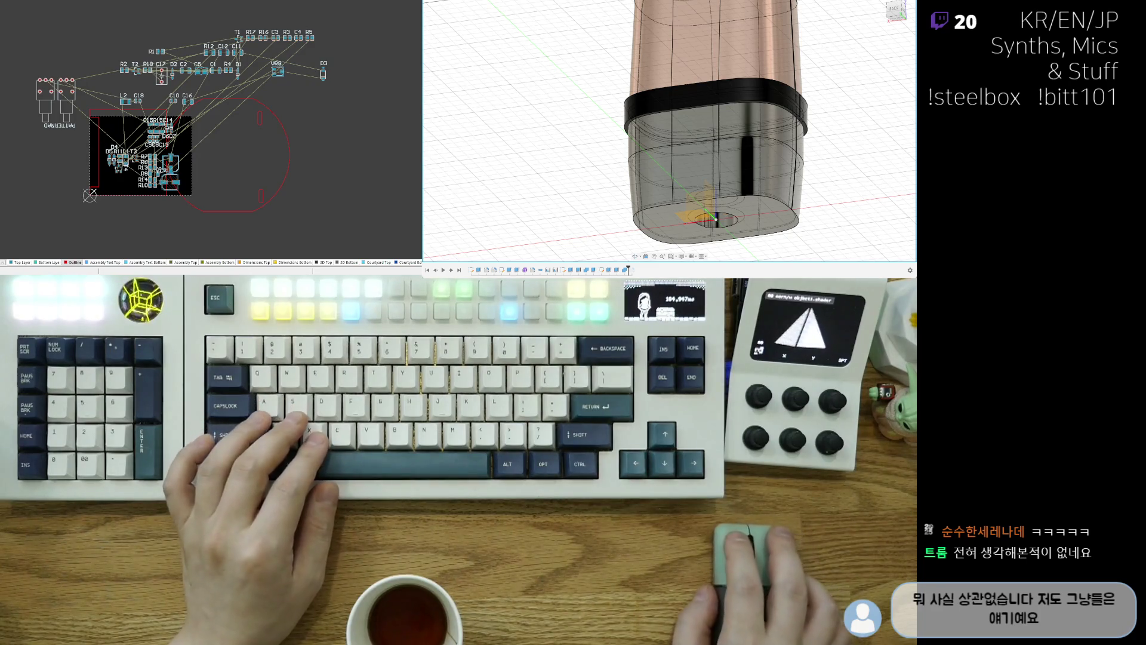
pyautogui.hotkey('ctrl', 'Tab')
pyautogui.scroll(2, 132, 167)
pyautogui.scroll(2, 132, 167)
pyautogui.moveTo(132, 167); pyautogui.dragTo(167, 199, button='right')
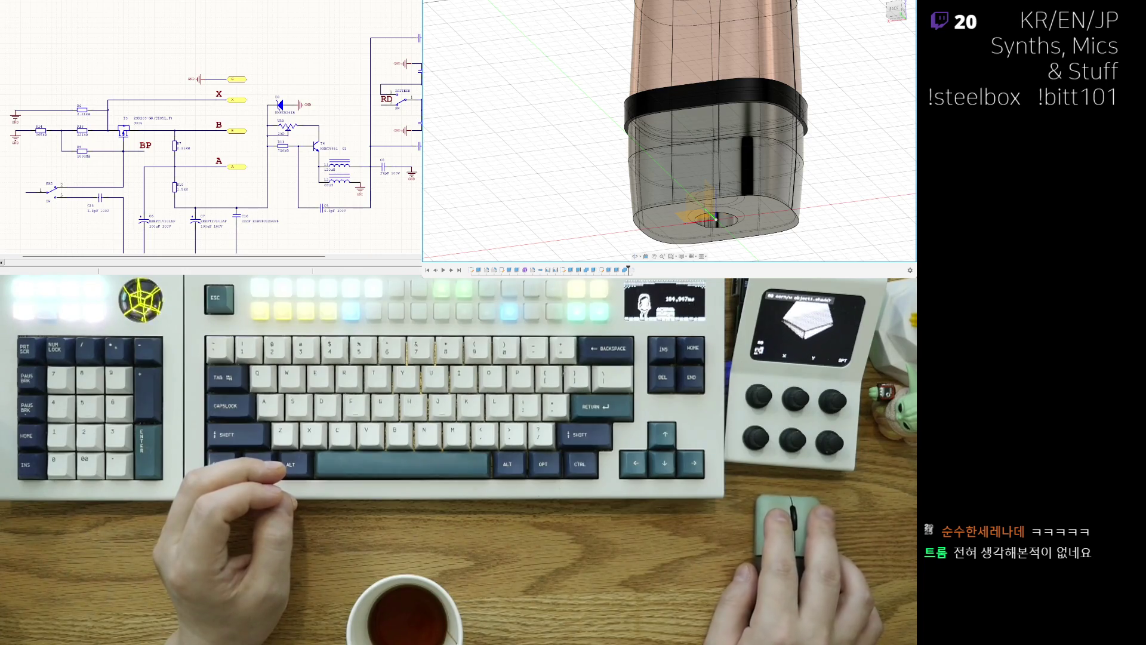
pyautogui.moveTo(180, 134); pyautogui.dragTo(169, 125, button='right')
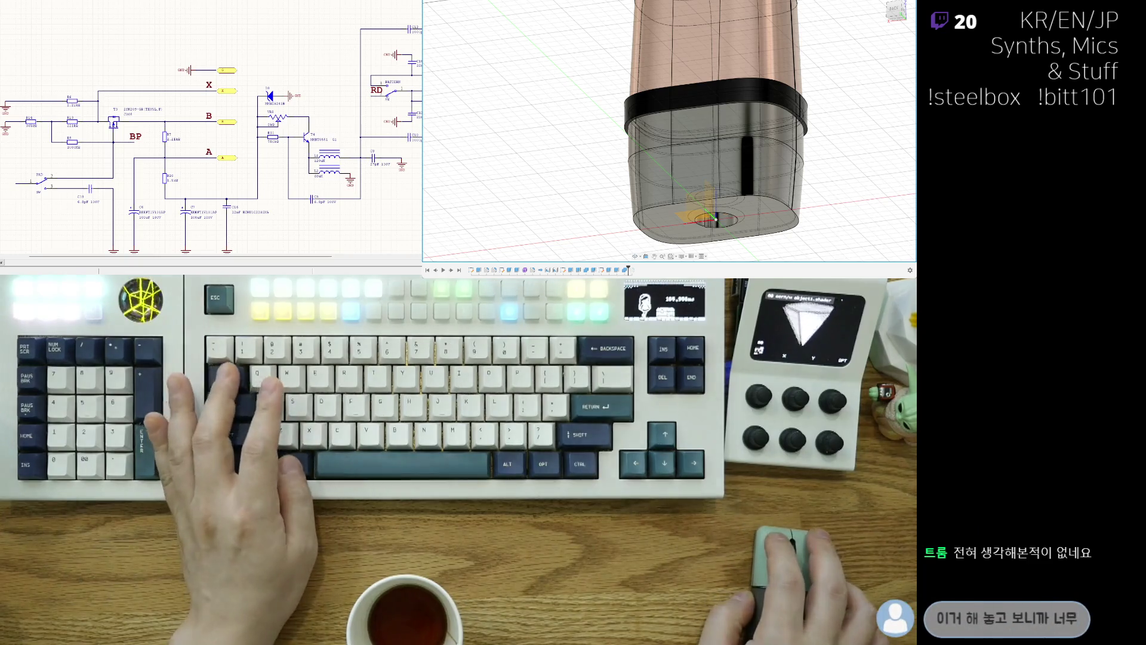
pyautogui.scroll(1, 793, 174)
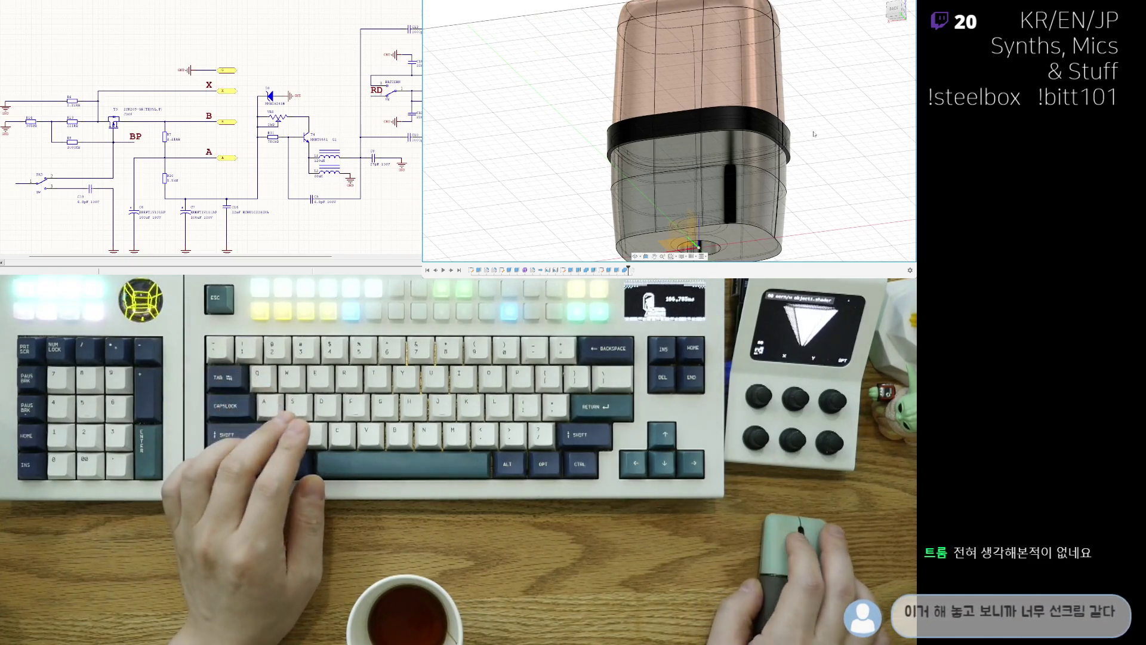
pyautogui.scroll(2, 793, 174)
pyautogui.scroll(2, 793, 174)
pyautogui.scroll(2, 770, 169)
pyautogui.scroll(1, 734, 160)
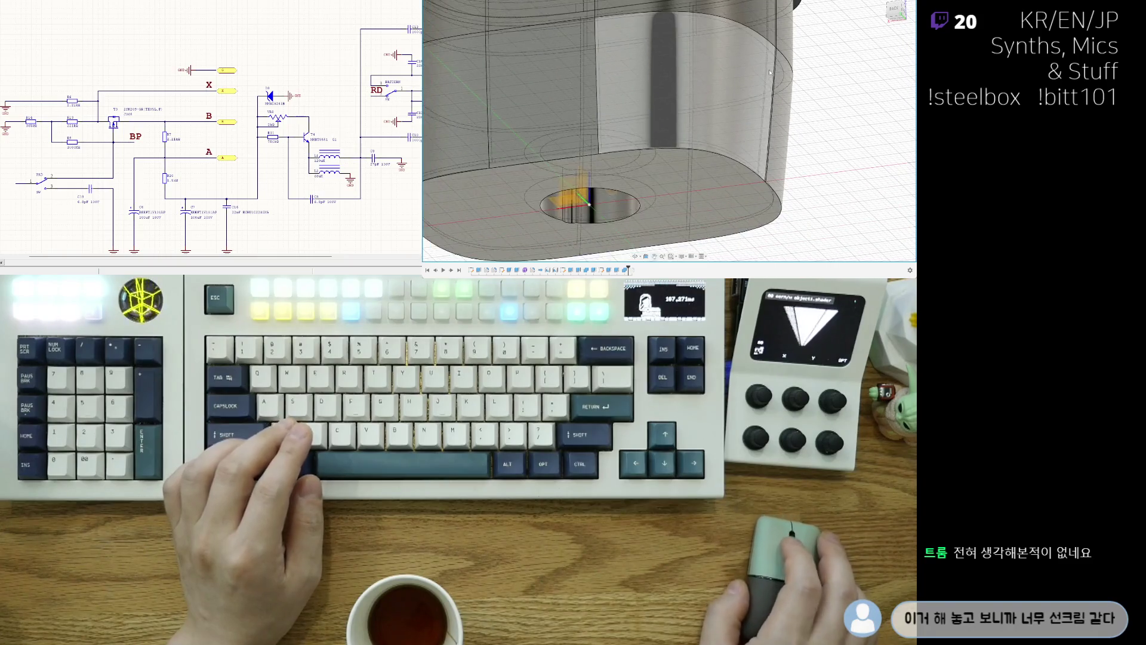
pyautogui.scroll(1, 709, 153)
# Step back twice through the design history while looking into the bottom hole, then select the base body.
pyautogui.keyDown('shift'); pyautogui.moveTo(708, 154); pyautogui.dragTo(482, 42, button='middle'); pyautogui.keyUp('shift')
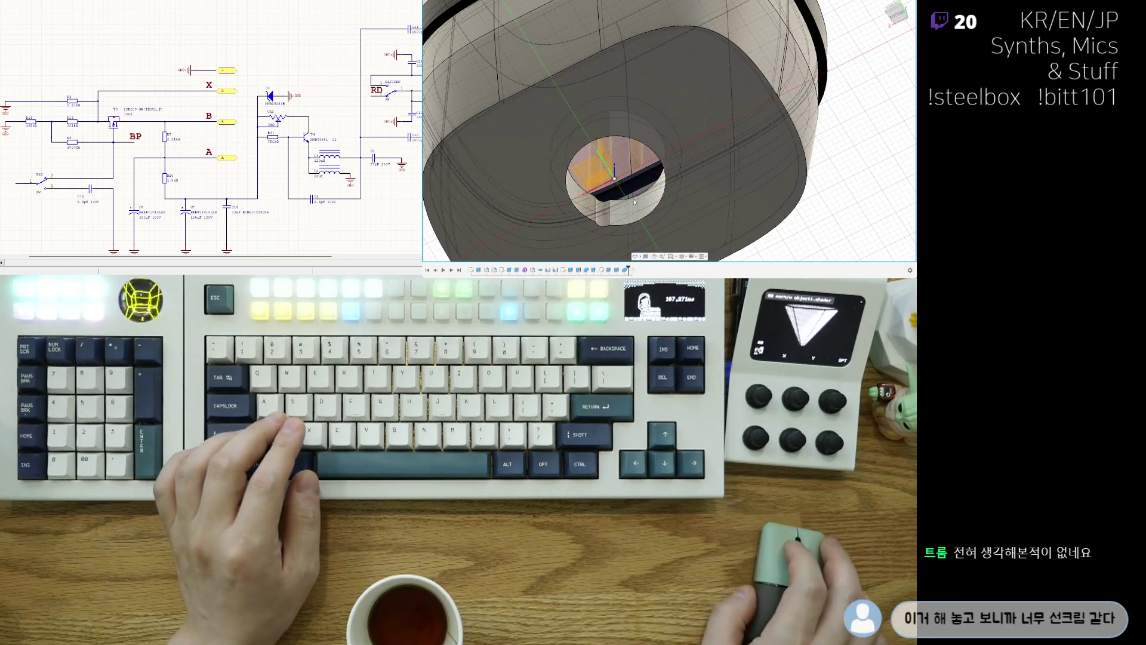
pyautogui.hotkey('ctrl', 'z')
pyautogui.hotkey('ctrl', 'z')
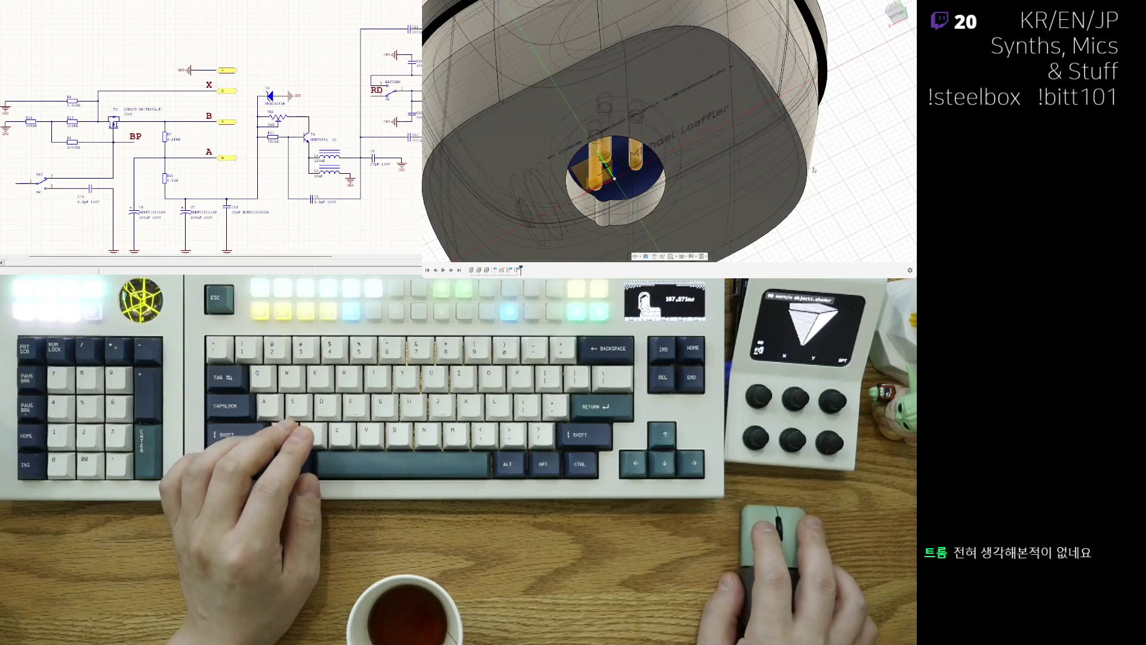
pyautogui.hotkey('ctrl', 'z')
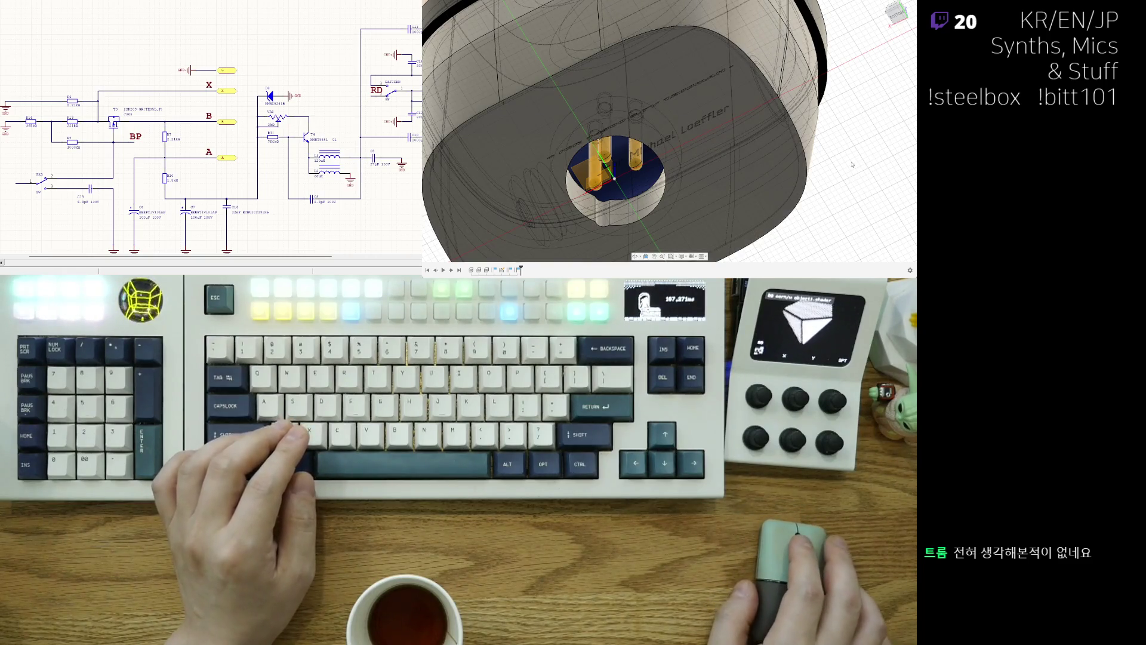
pyautogui.keyDown('shift'); pyautogui.moveTo(864, 163); pyautogui.dragTo(843, 188, button='middle'); pyautogui.keyUp('shift')
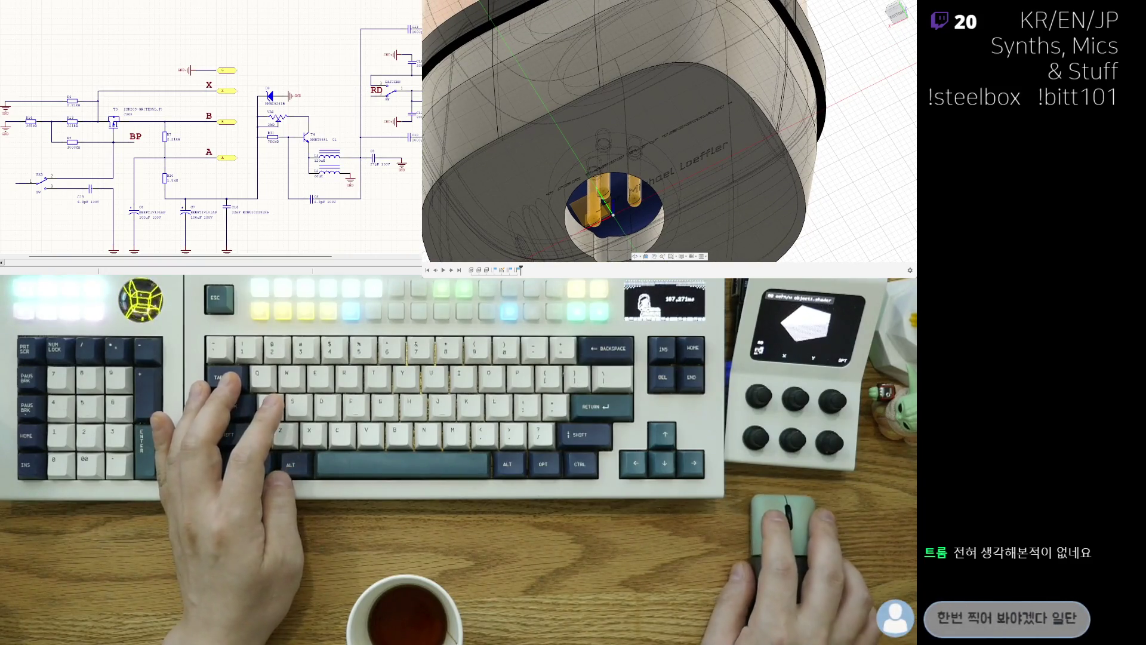
pyautogui.scroll(3, 668, 132)
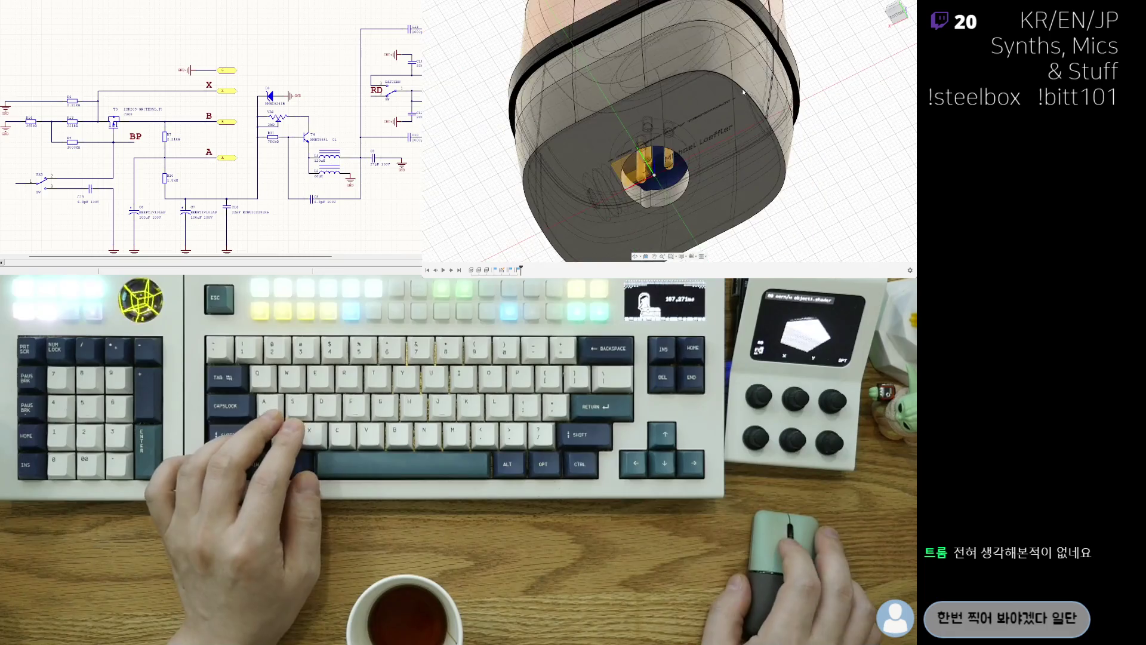
pyautogui.keyDown('shift'); pyautogui.moveTo(669, 132); pyautogui.dragTo(670, 180, button='middle'); pyautogui.keyUp('shift')
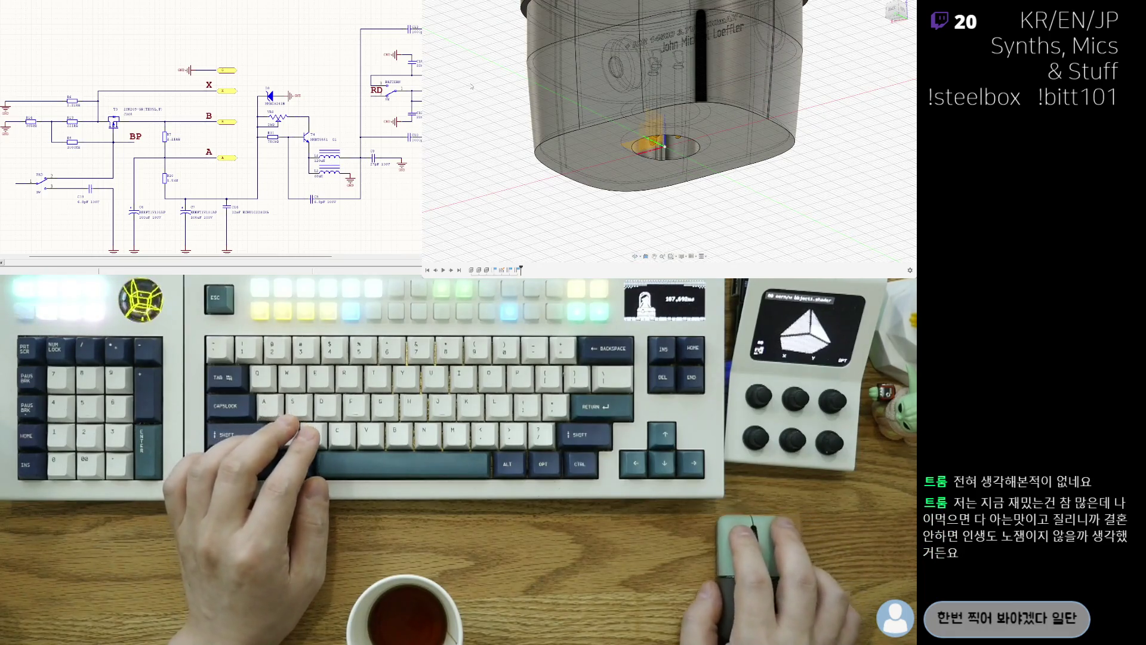
pyautogui.click(547, 108)
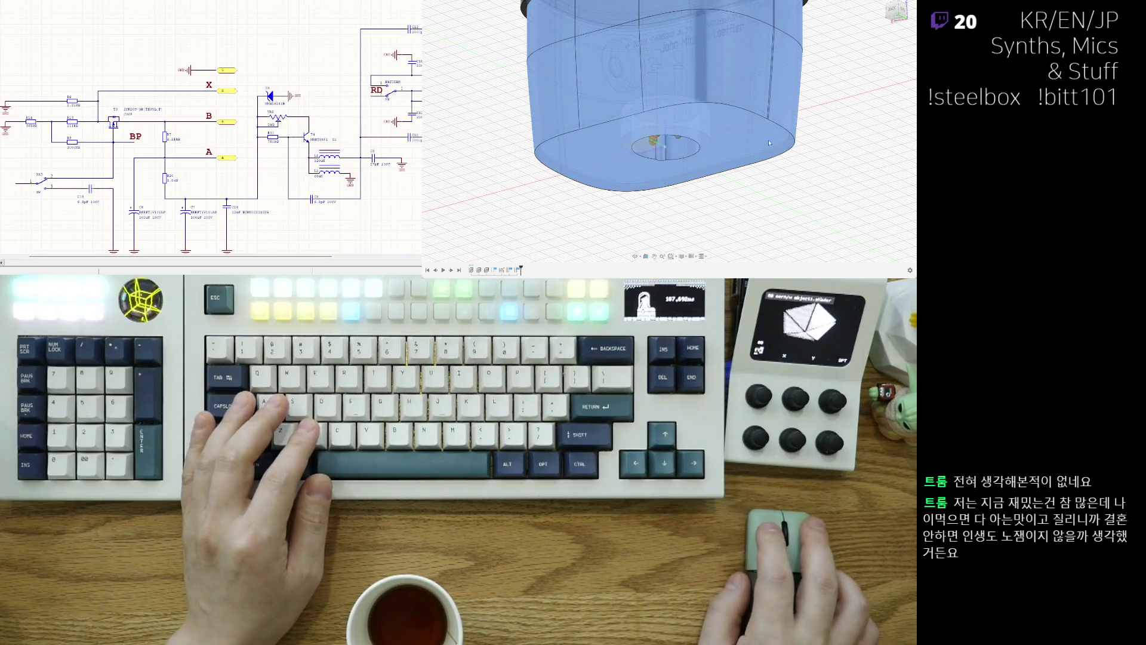
pyautogui.scroll(-3, 768, 138)
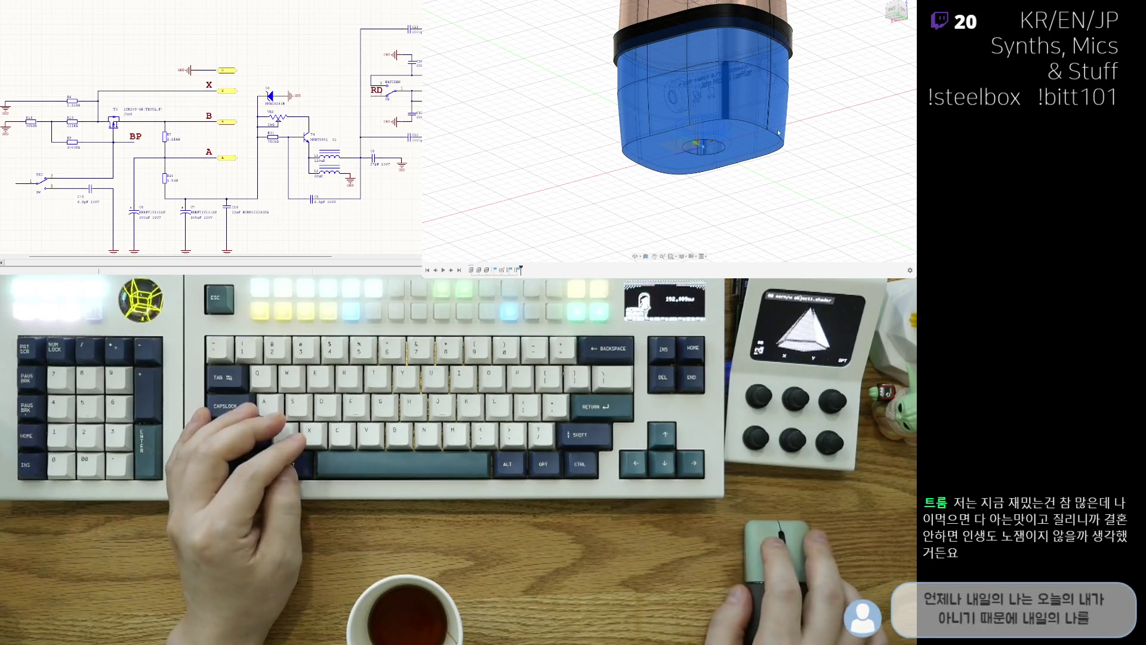
pyautogui.keyDown('shift'); pyautogui.moveTo(778, 132); pyautogui.dragTo(776, 142, button='middle'); pyautogui.keyUp('shift')
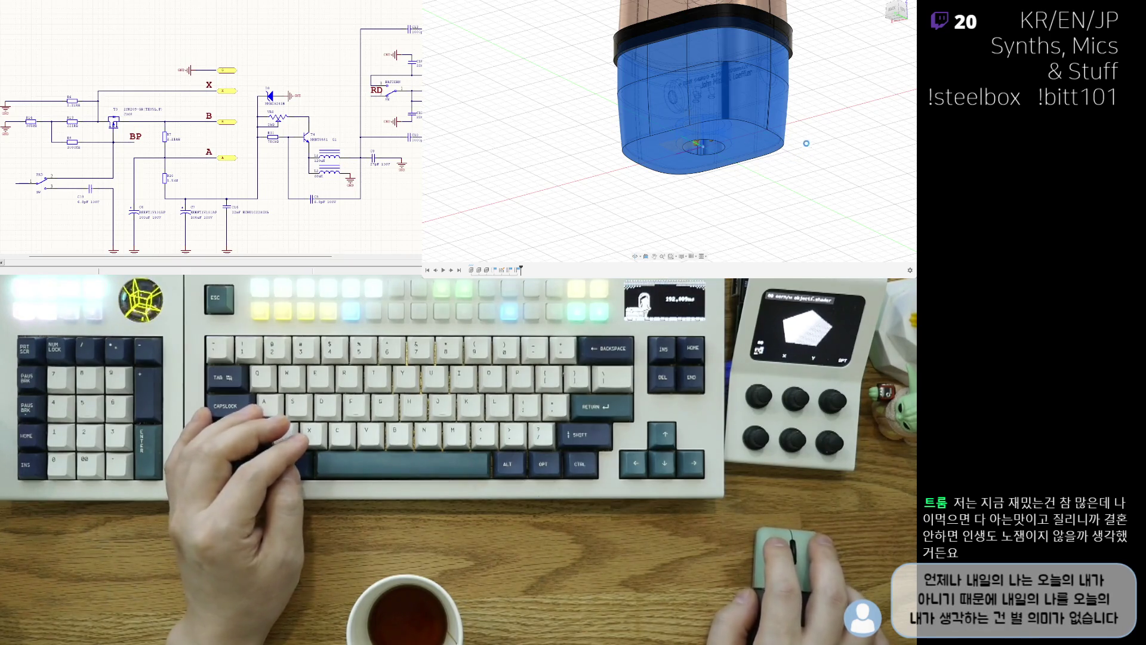
pyautogui.click(820, 132)
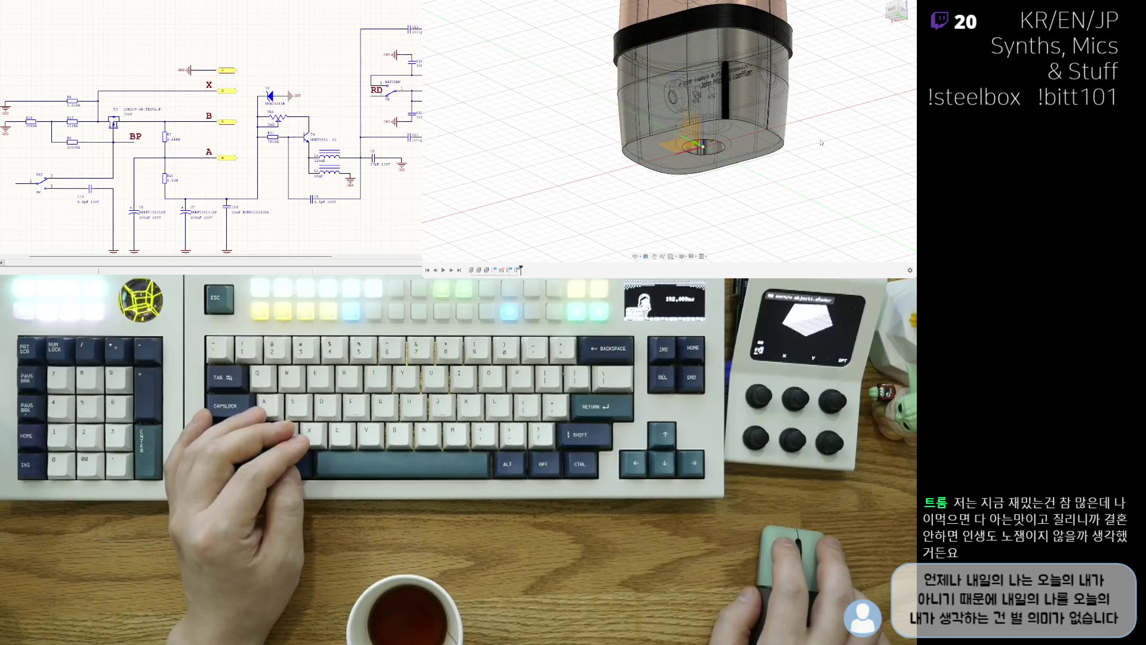
pyautogui.scroll(5, 807, 123)
pyautogui.scroll(2, 792, 113)
pyautogui.scroll(2, 806, 170)
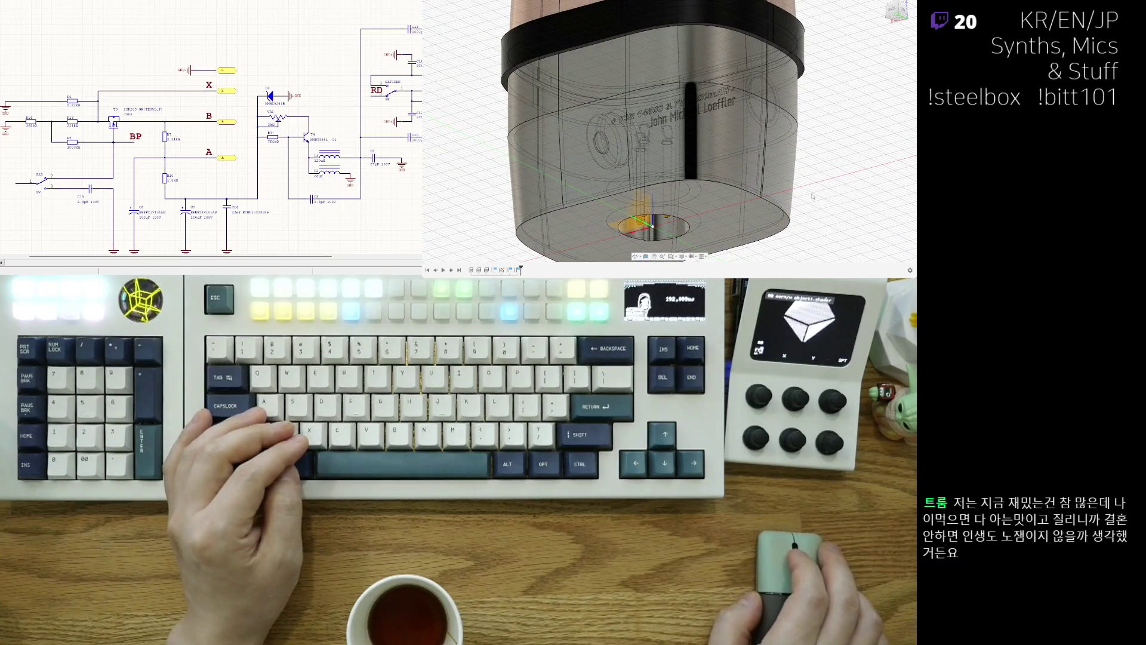
pyautogui.keyDown('shift'); pyautogui.moveTo(820, 183); pyautogui.dragTo(810, 180, button='middle'); pyautogui.keyUp('shift')
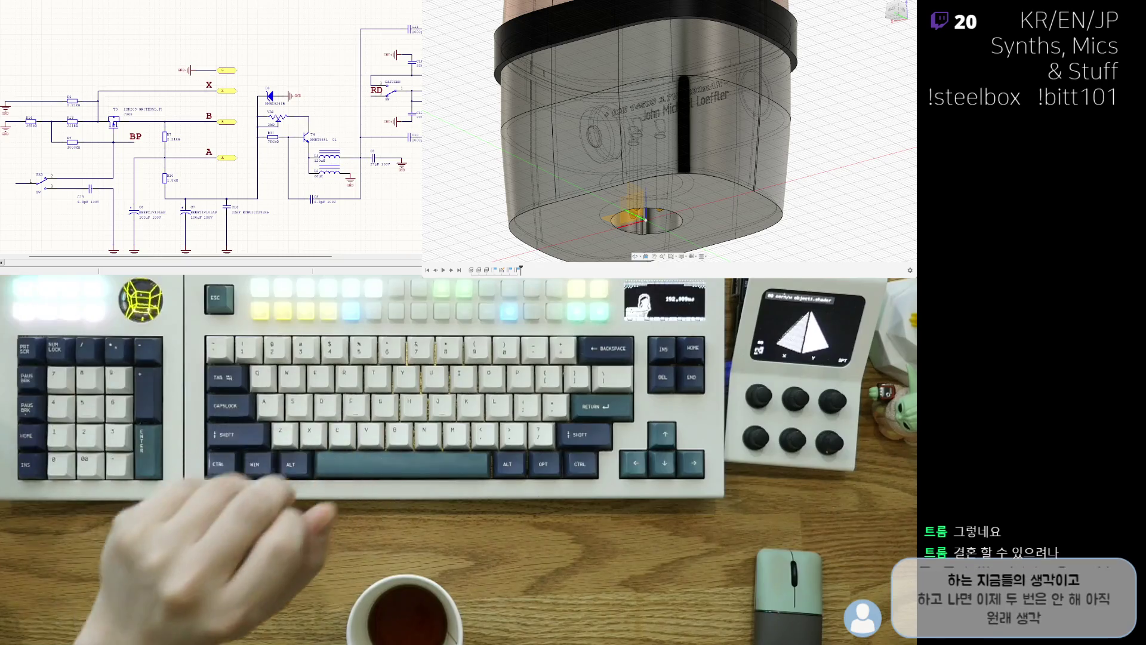
pyautogui.scroll(-3, 210, 131)
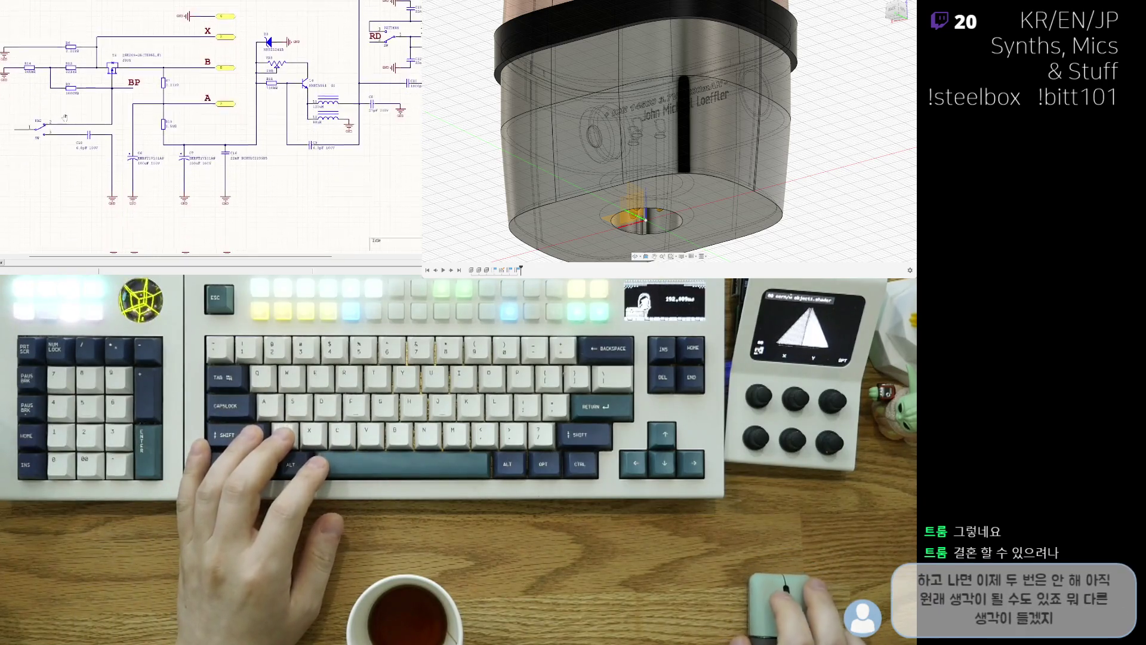
# Switch to the T1/T2 schematic and paste a duplicate of the 22nF capacitor.
pyautogui.hotkey('ctrl', 'Tab')
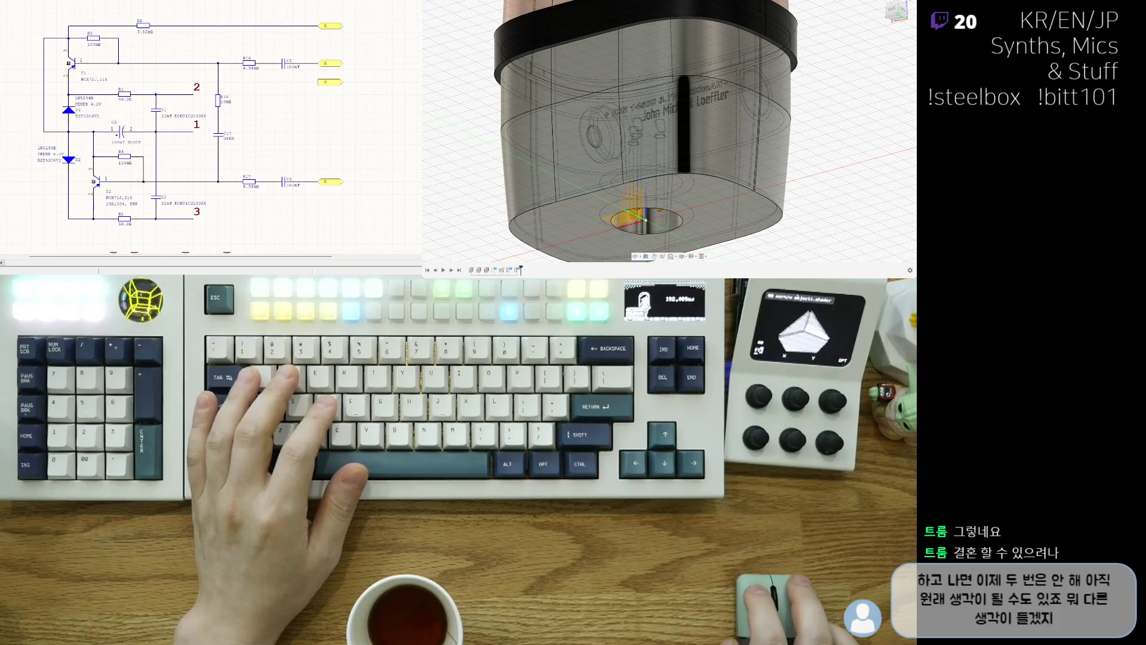
pyautogui.moveTo(277, 139); pyautogui.dragTo(259, 125, button='right')
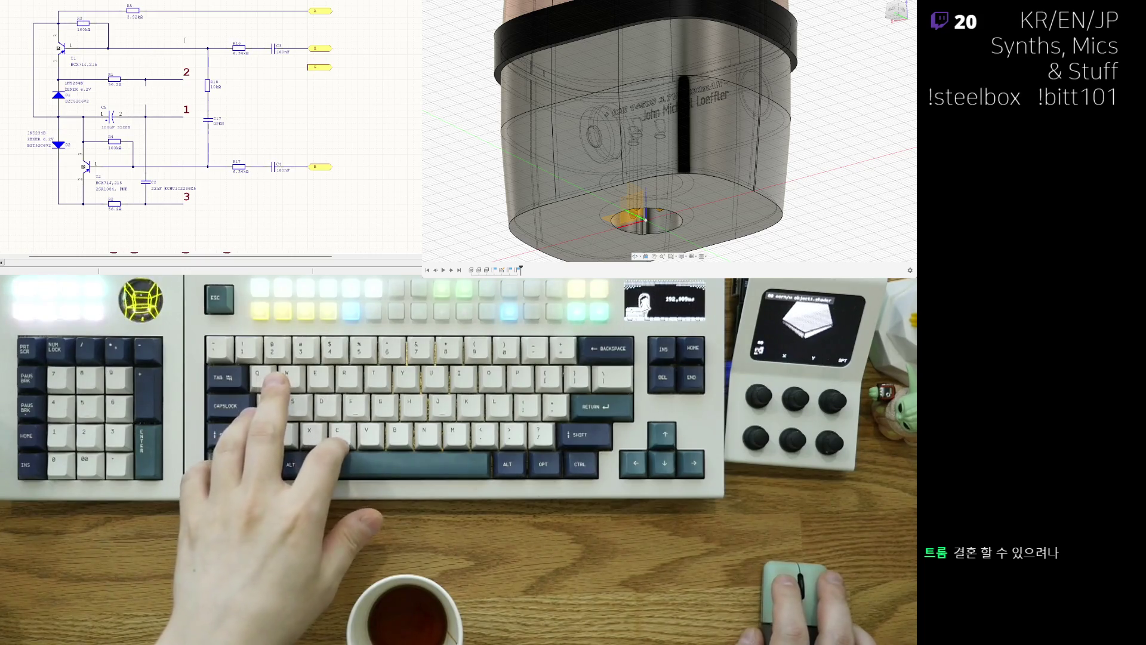
pyautogui.hotkey('ctrl', 'v')
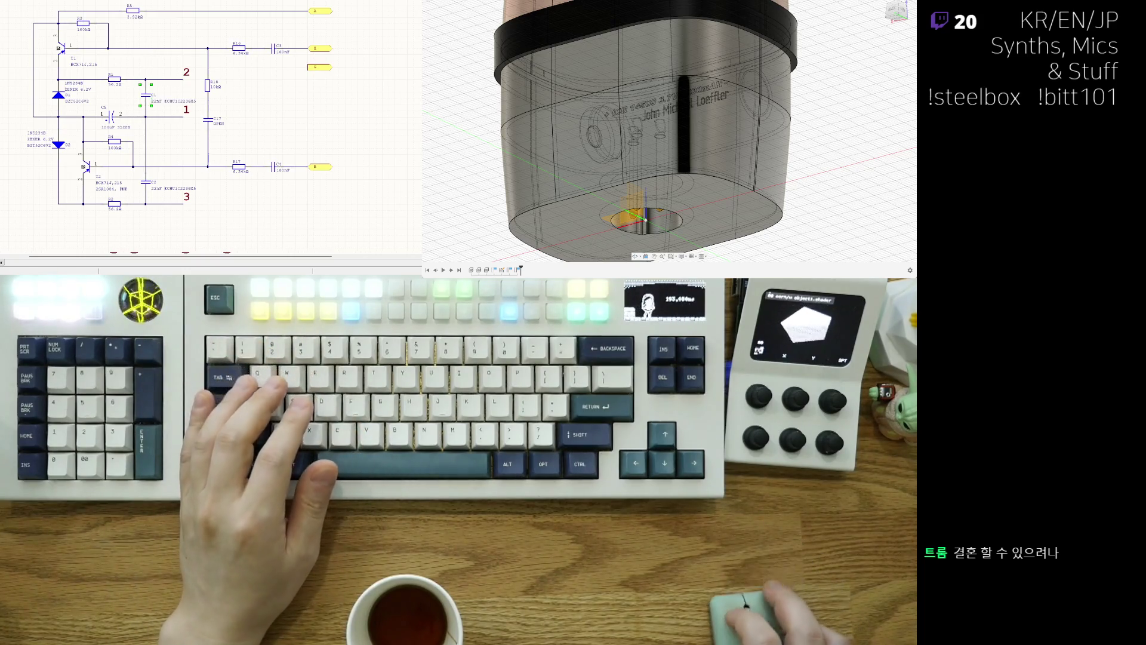
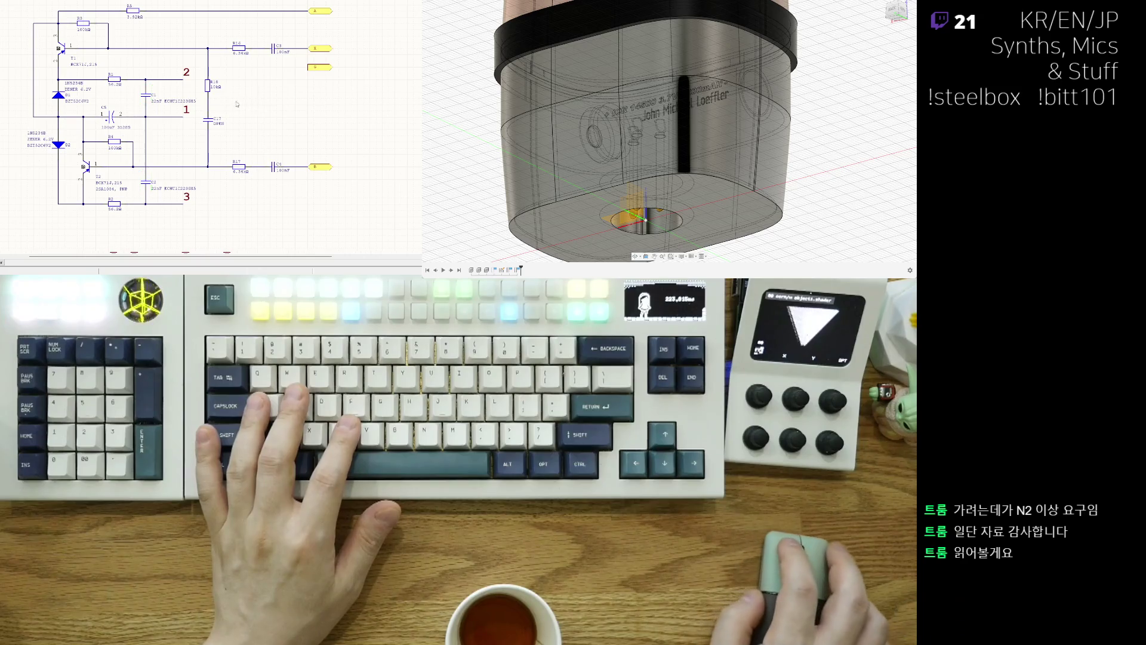
# Delete the 22nF capacitor C5 from the middle of the preamp schematic.
pyautogui.press('Delete')
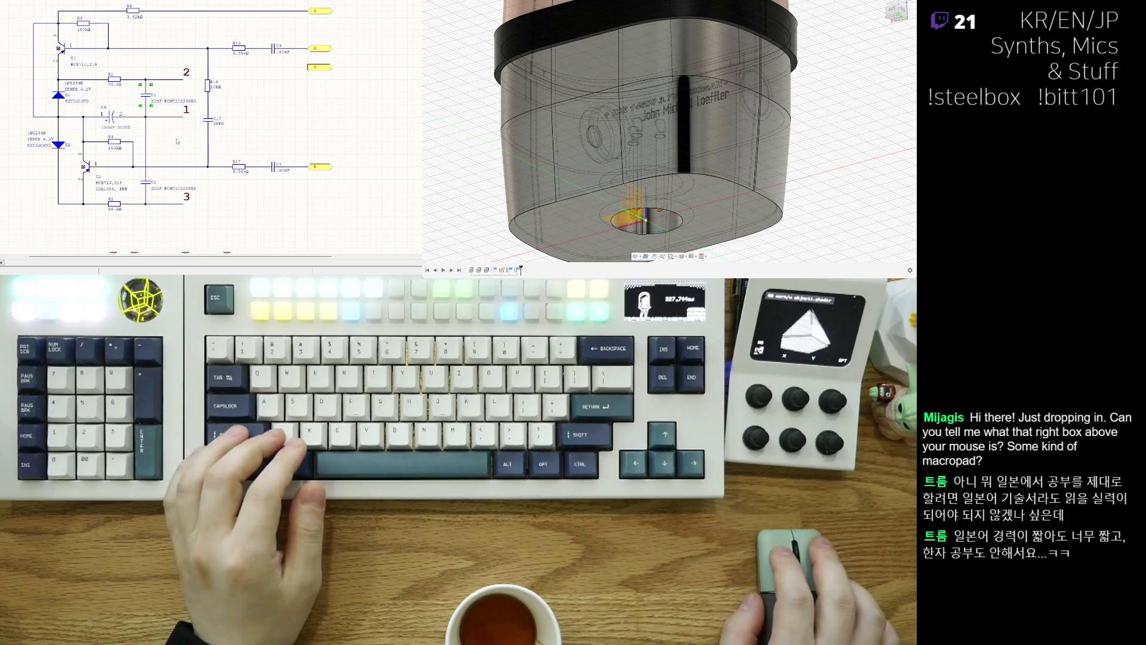
pyautogui.scroll(-2, 137, 130)
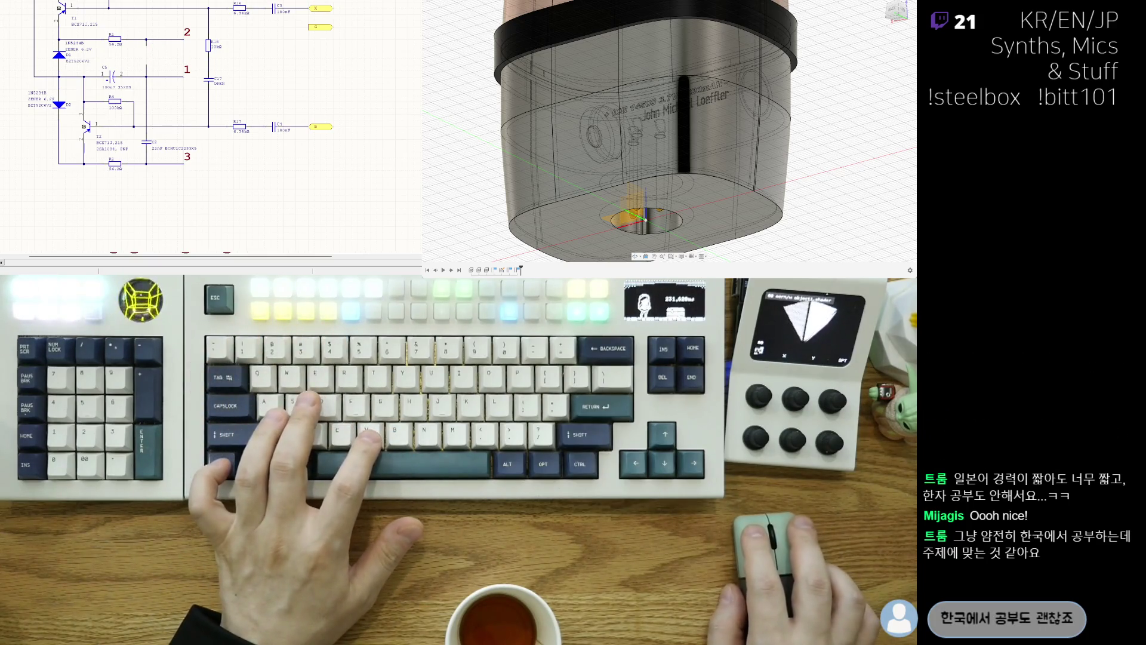
# Undo the deletion so the 22nF capacitor returns to the upper stage.
pyautogui.hotkey('ctrl', 'z')
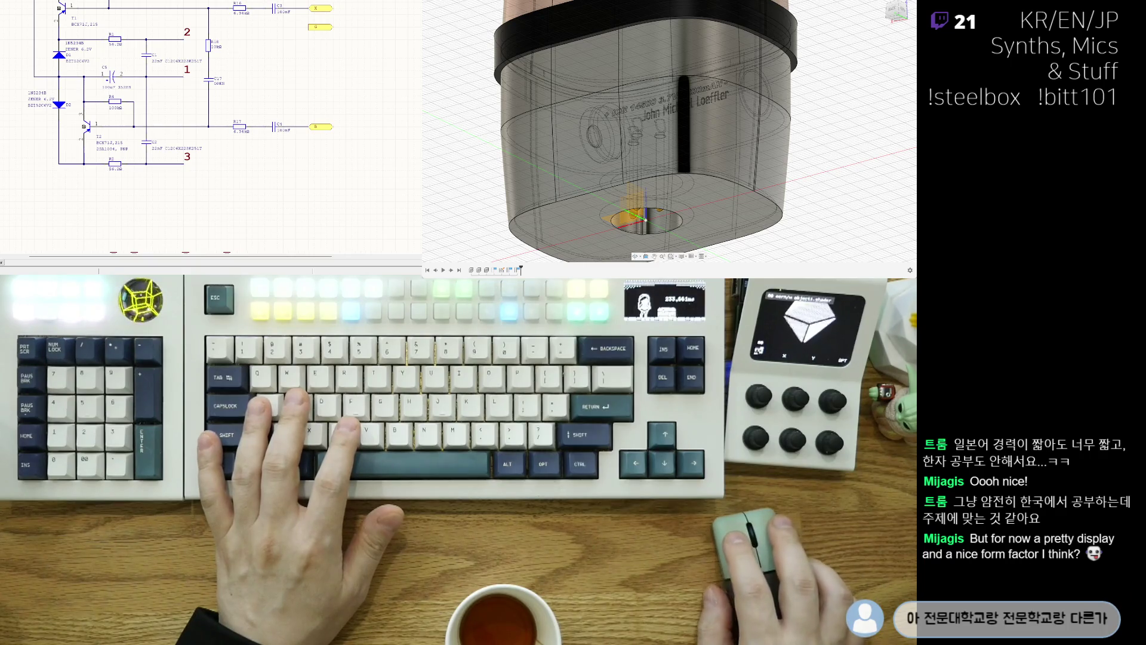
pyautogui.moveTo(224, 141); pyautogui.dragTo(222, 135, button='middle')
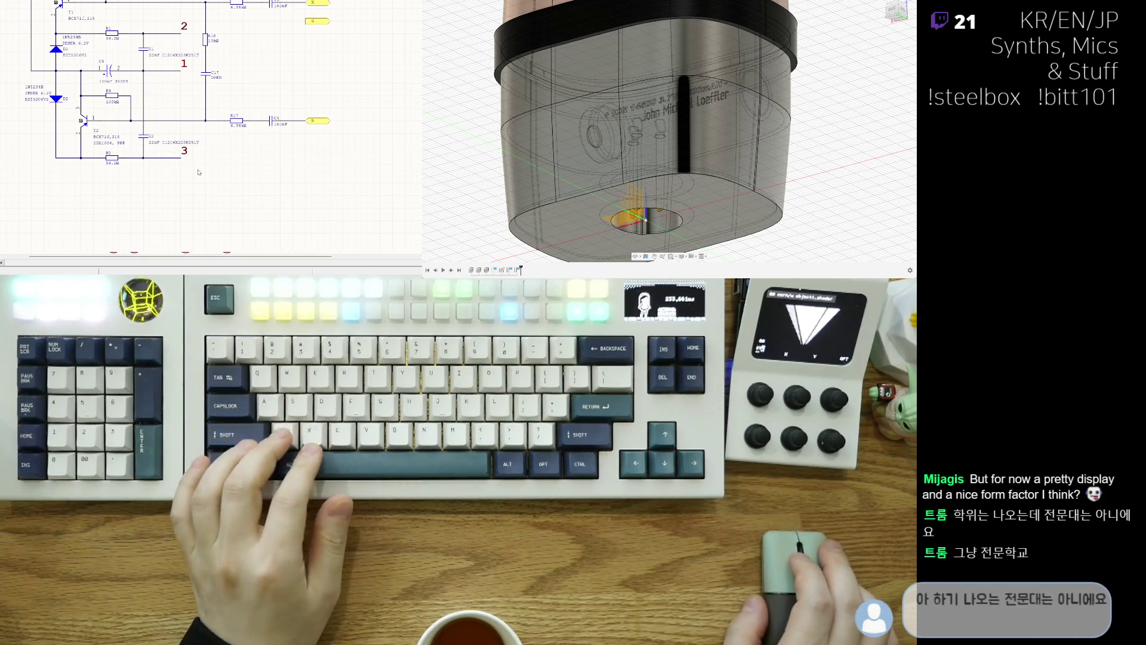
pyautogui.scroll(-1, 197, 171)
pyautogui.scroll(1, 198, 170)
pyautogui.scroll(1, 197, 171)
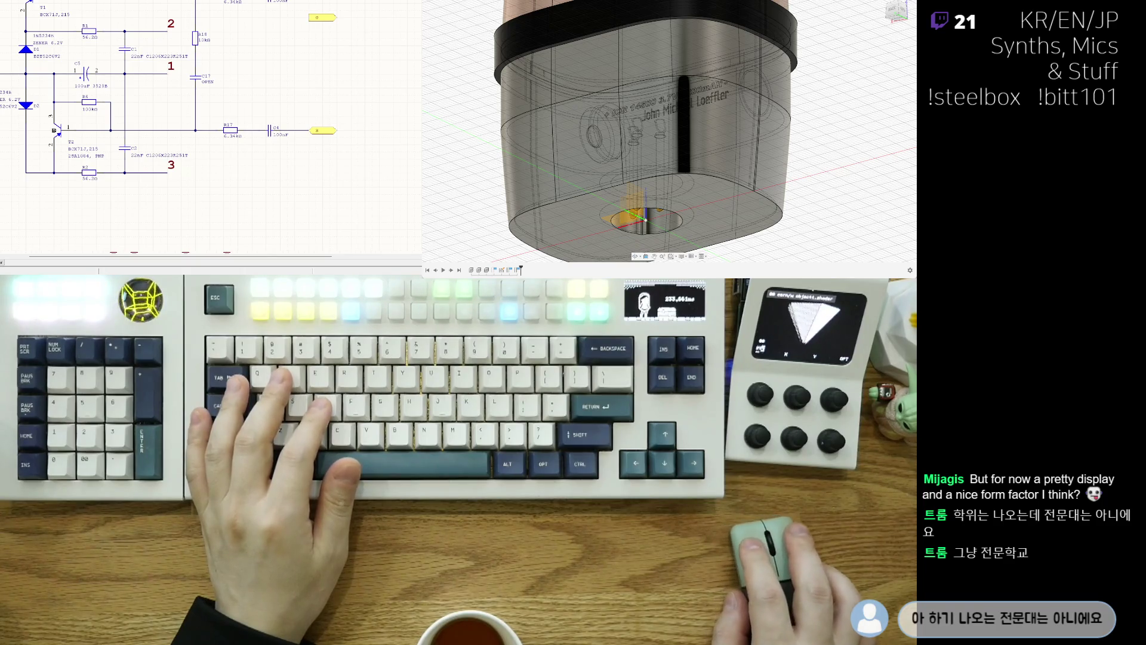
# Pan the schematic toward the output labels on the right.
pyautogui.moveTo(167, 104); pyautogui.dragTo(173, 93, button='right')
pyautogui.scroll(-1, 173, 93)
pyautogui.scroll(1, 151, 73)
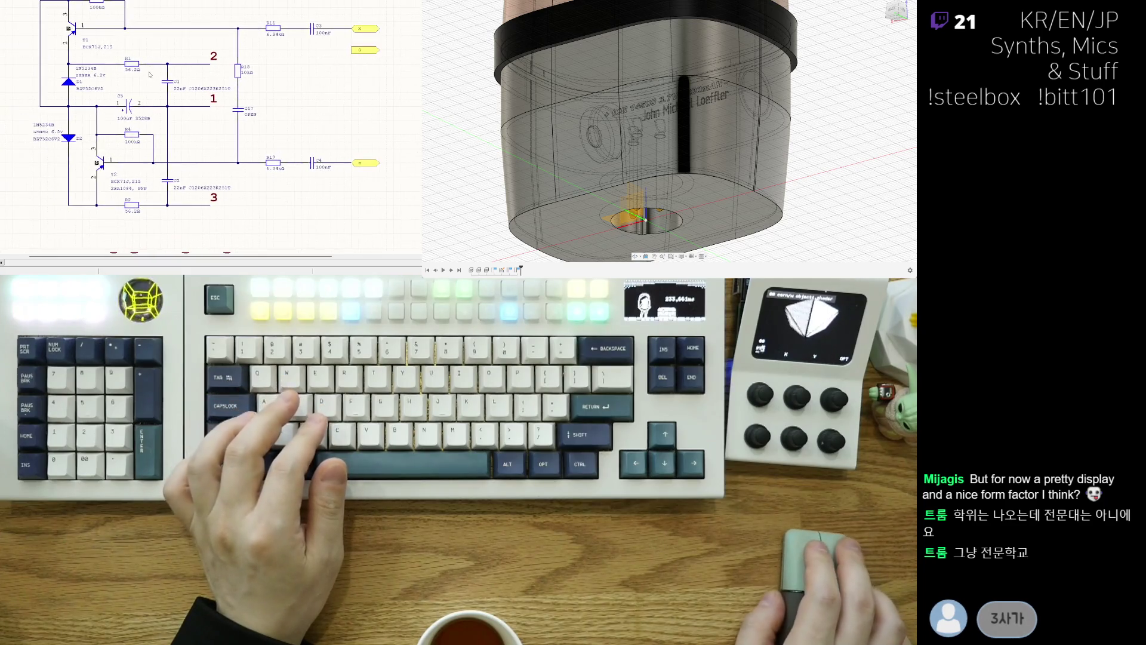
pyautogui.scroll(-1, 197, 106)
pyautogui.scroll(1, 201, 79)
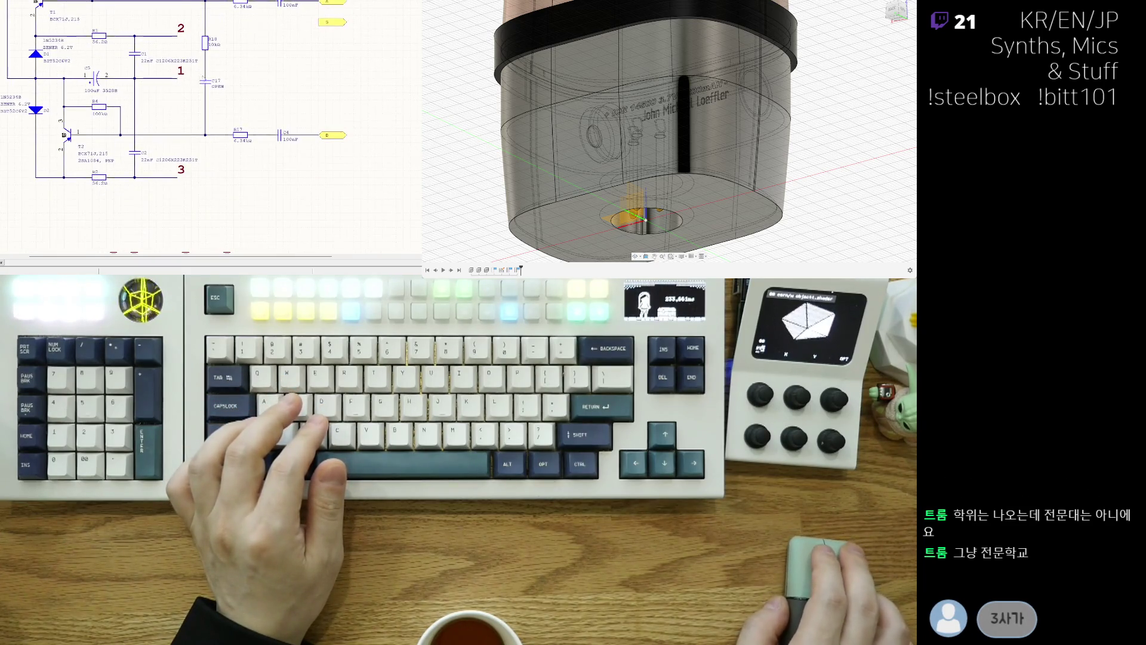
pyautogui.scroll(-1, 252, 82)
pyautogui.scroll(1, 198, 40)
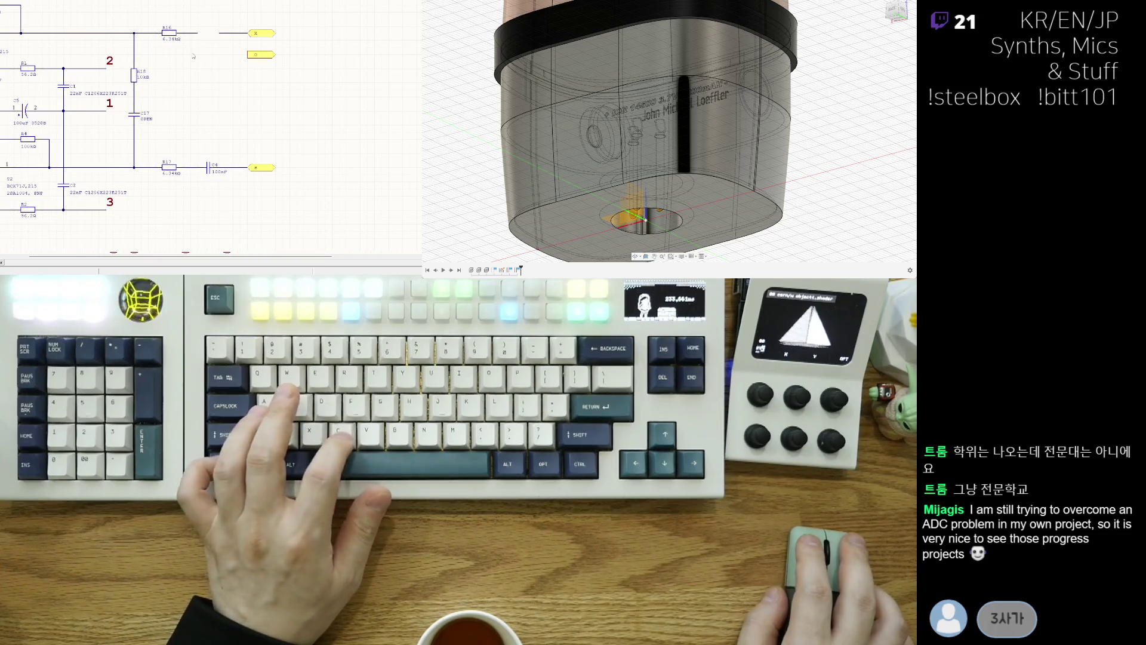
# Paste a 100nF capacitor into the gap of the top output wire before its label.
pyautogui.click(215, 34)
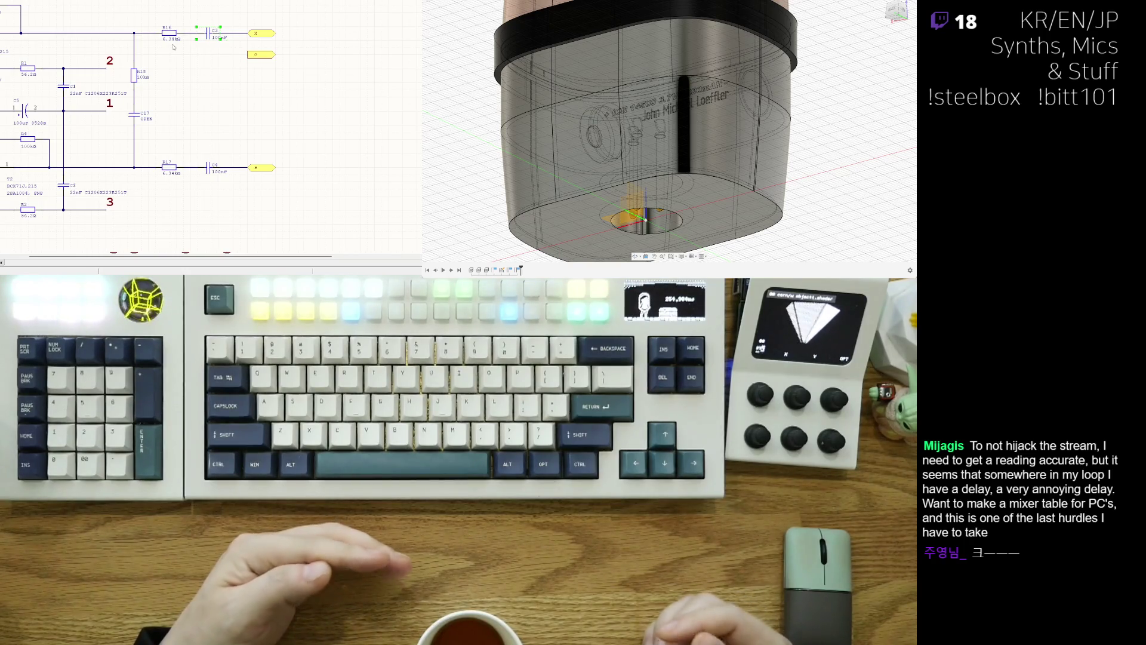
pyautogui.moveTo(226, 102); pyautogui.dragTo(205, 110, button='right')
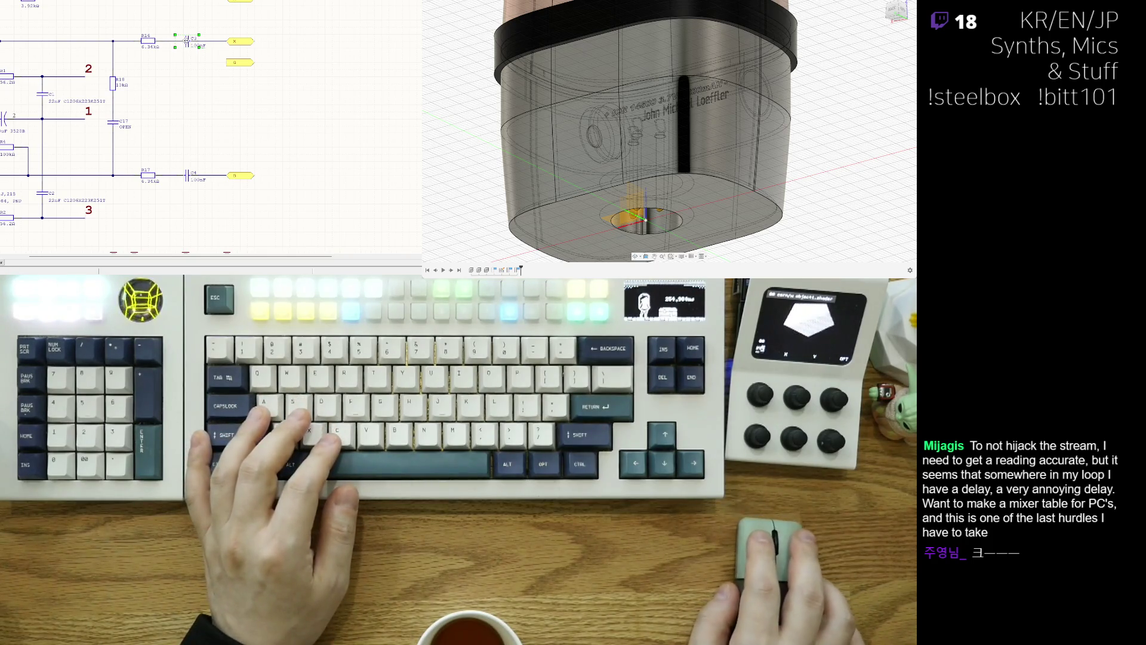
pyautogui.hotkey('ctrl', 'v')
pyautogui.click(191, 41)
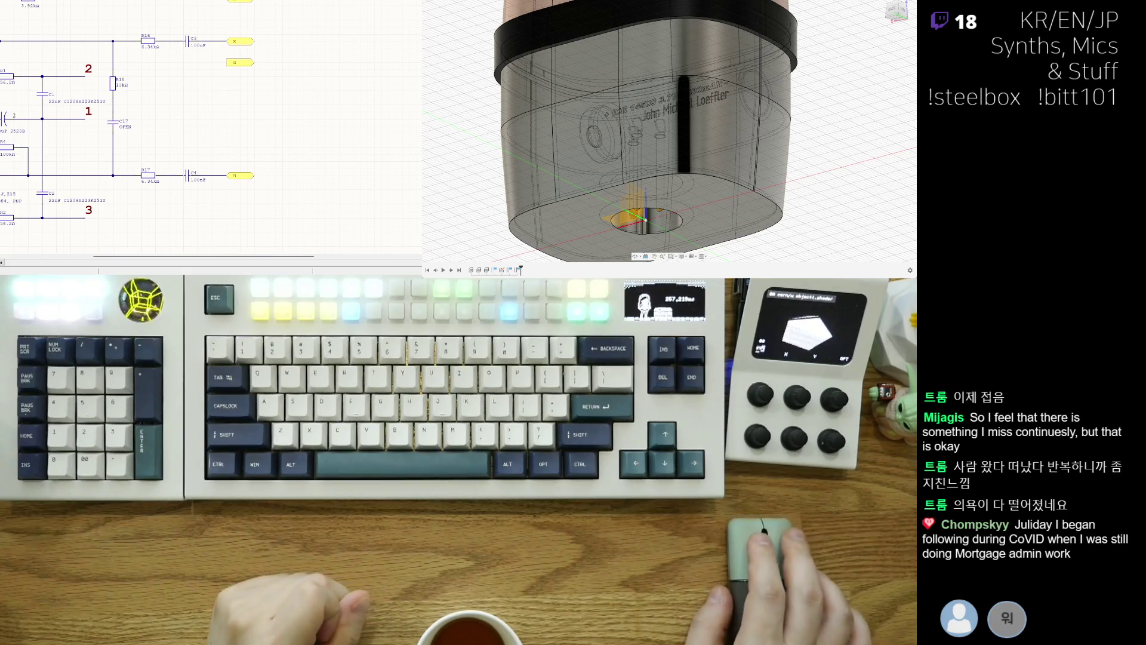
pyautogui.scroll(1, 147, 136)
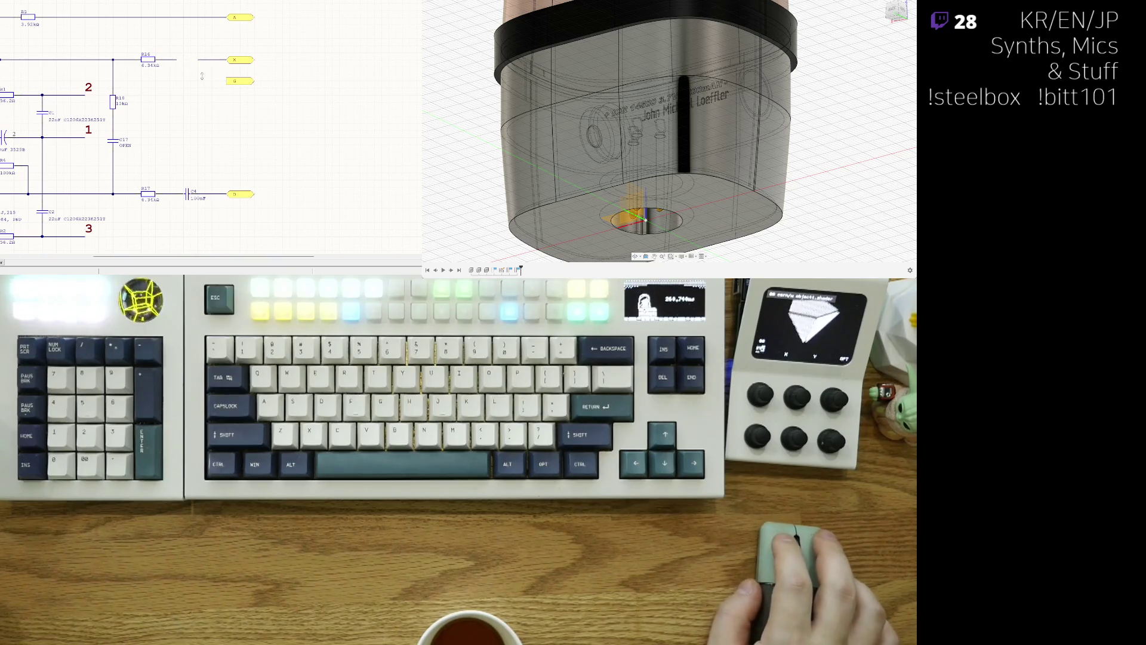
# Pick up a capacitor again for placement on the top output line.
pyautogui.hotkey('ctrl', 'v')
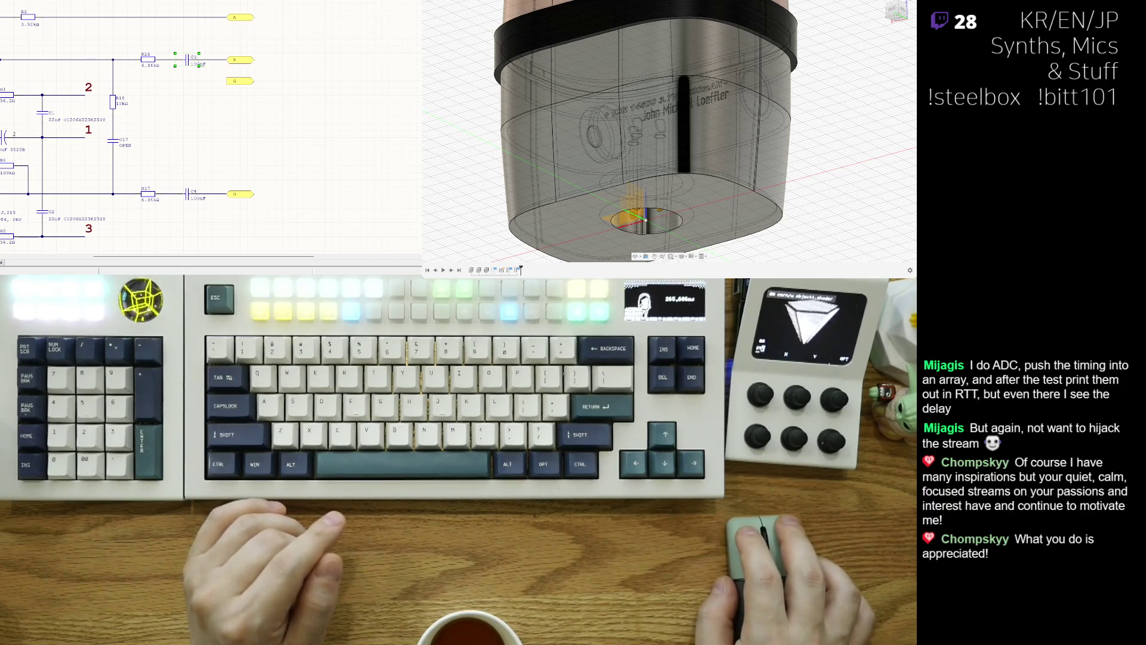
# Edit the capacitor during placement and bring out another capacitor beside the top line.
pyautogui.hotkey('ctrl', 'w')
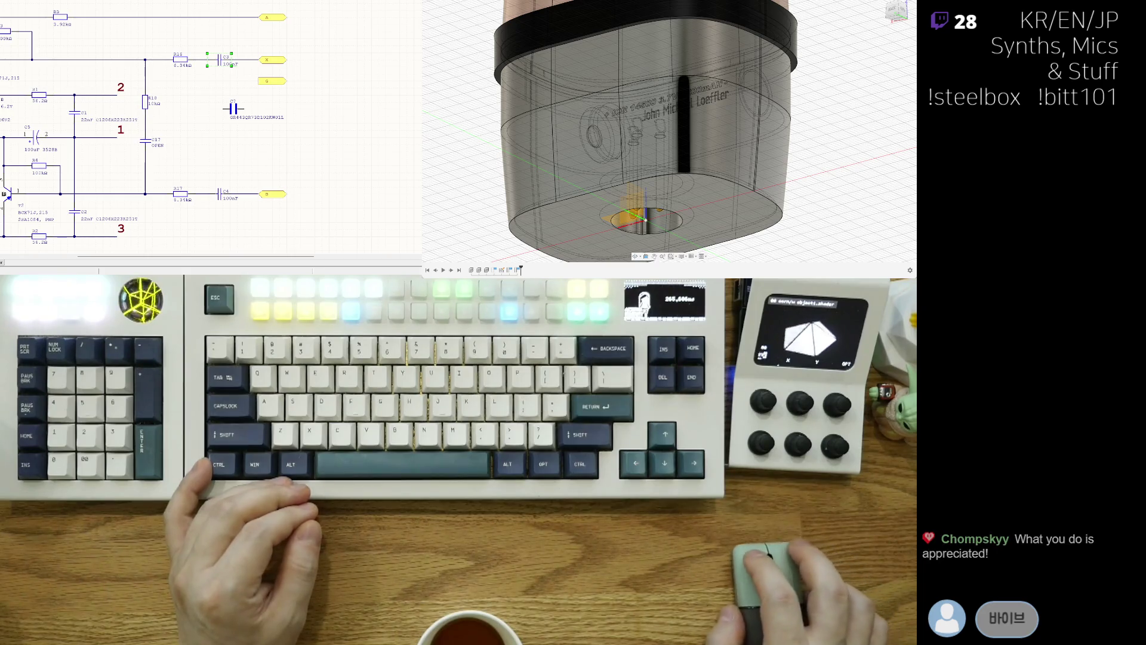
pyautogui.press('v')
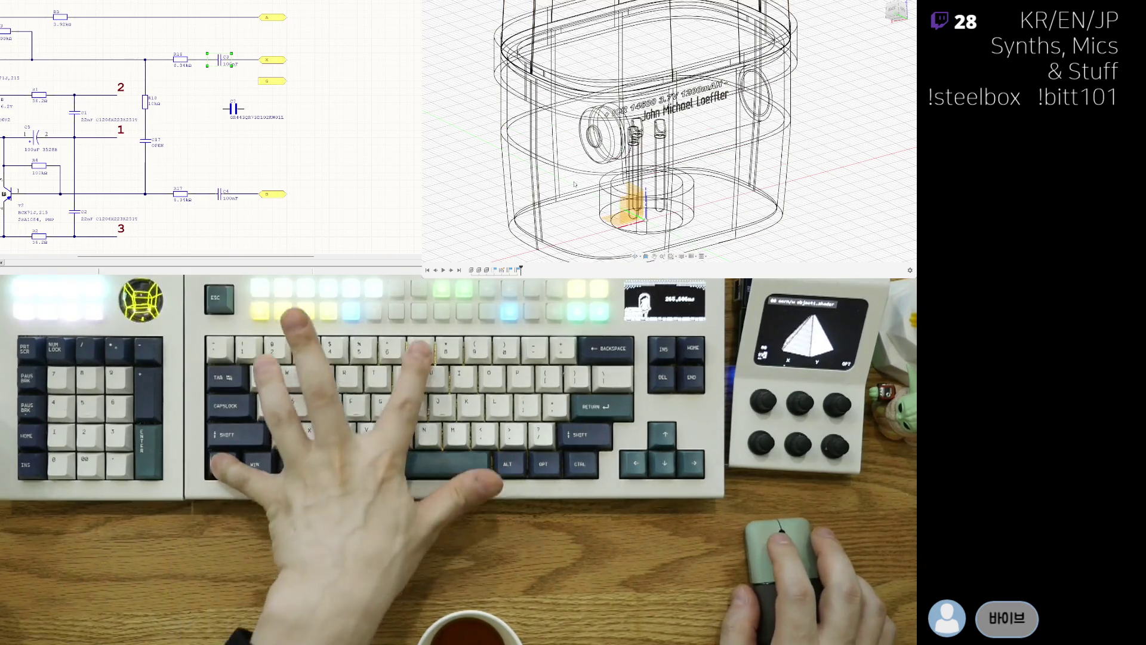
# Bring the upper part of the schematic into view and paste a new capacitor to place.
pyautogui.keyDown('shift'); pyautogui.moveTo(766, 166); pyautogui.dragTo(705, 229, button='middle'); pyautogui.keyUp('shift')
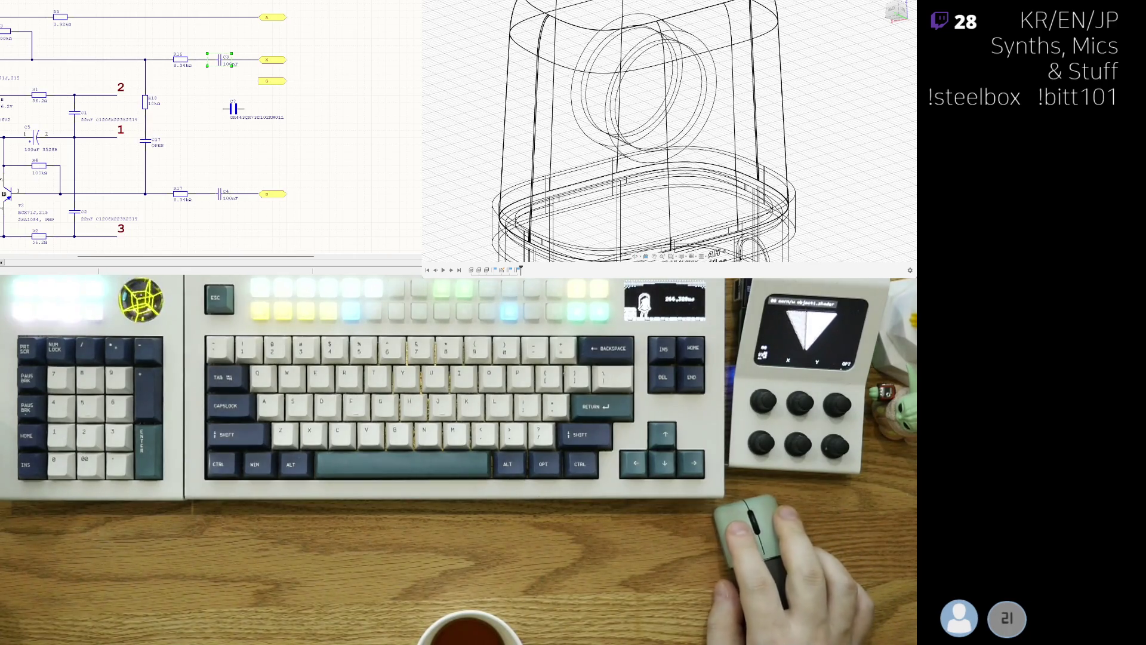
pyautogui.moveTo(219, 132); pyautogui.dragTo(293, 186, button='right')
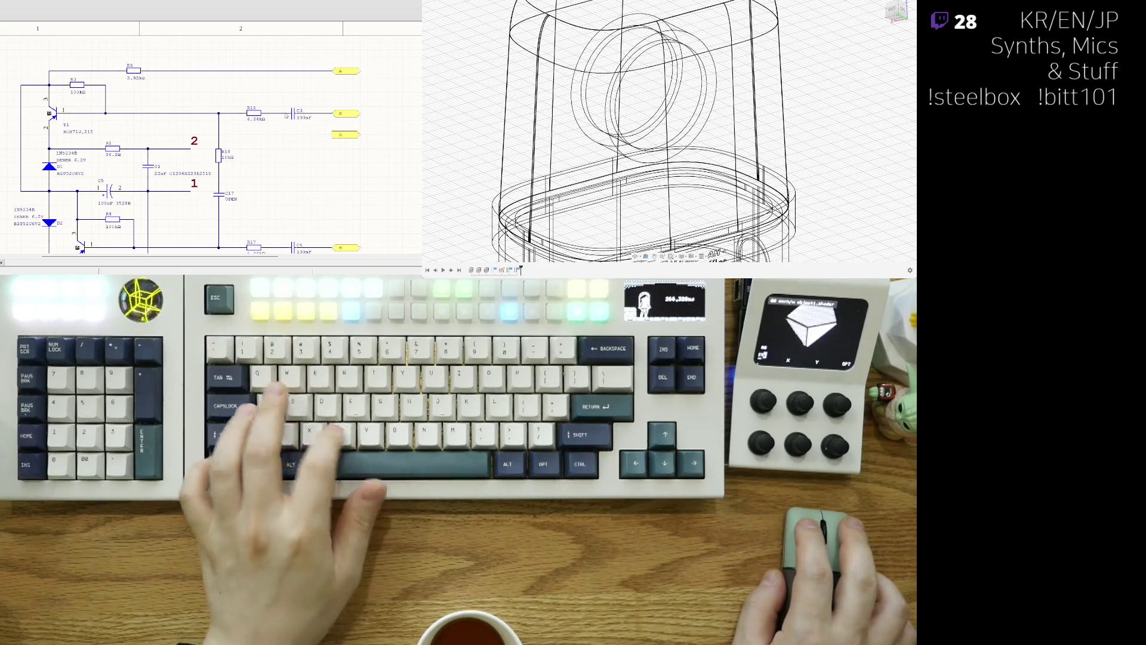
pyautogui.hotkey('ctrl', 'v')
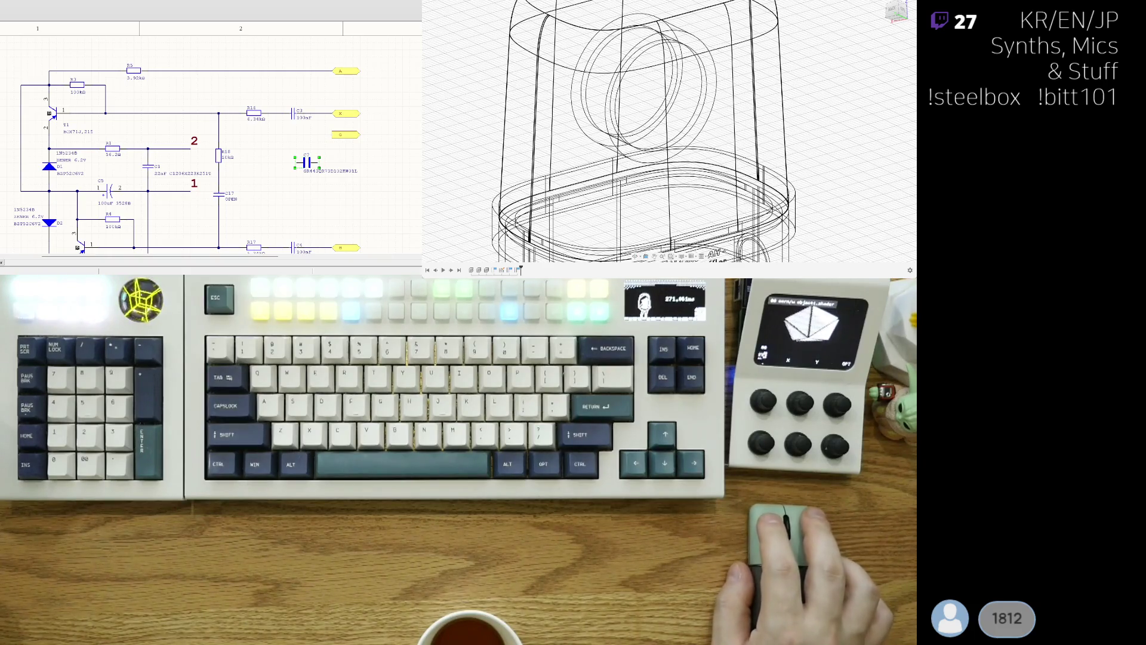
pyautogui.click(308, 163)
pyautogui.press('Delete')
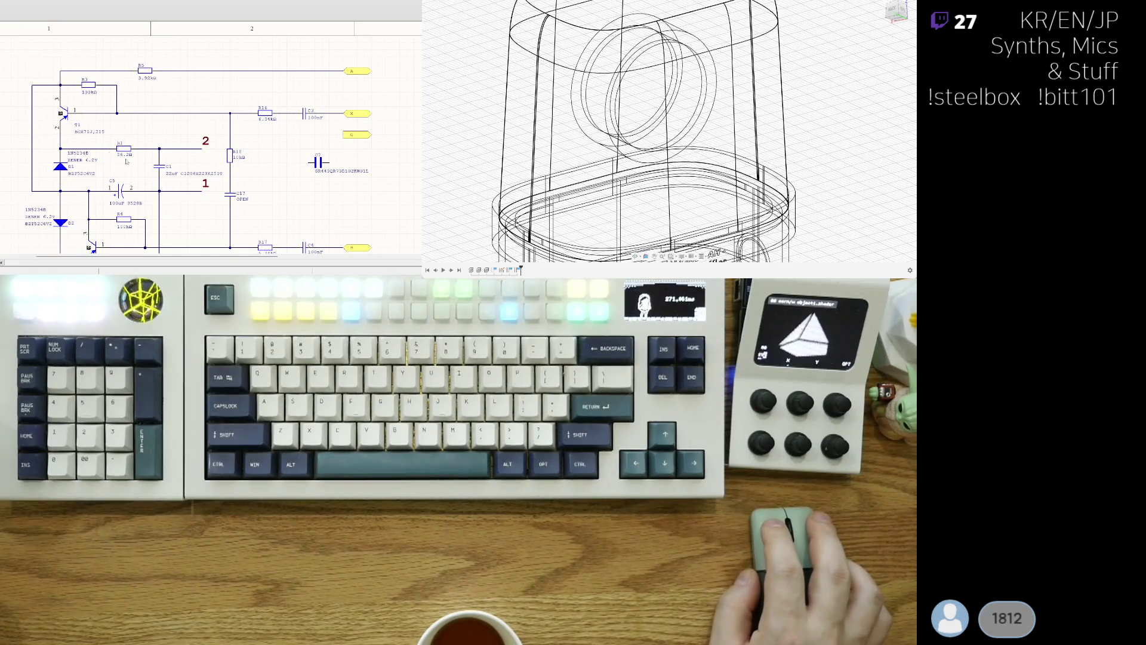
pyautogui.hotkey('ctrl', 'z')
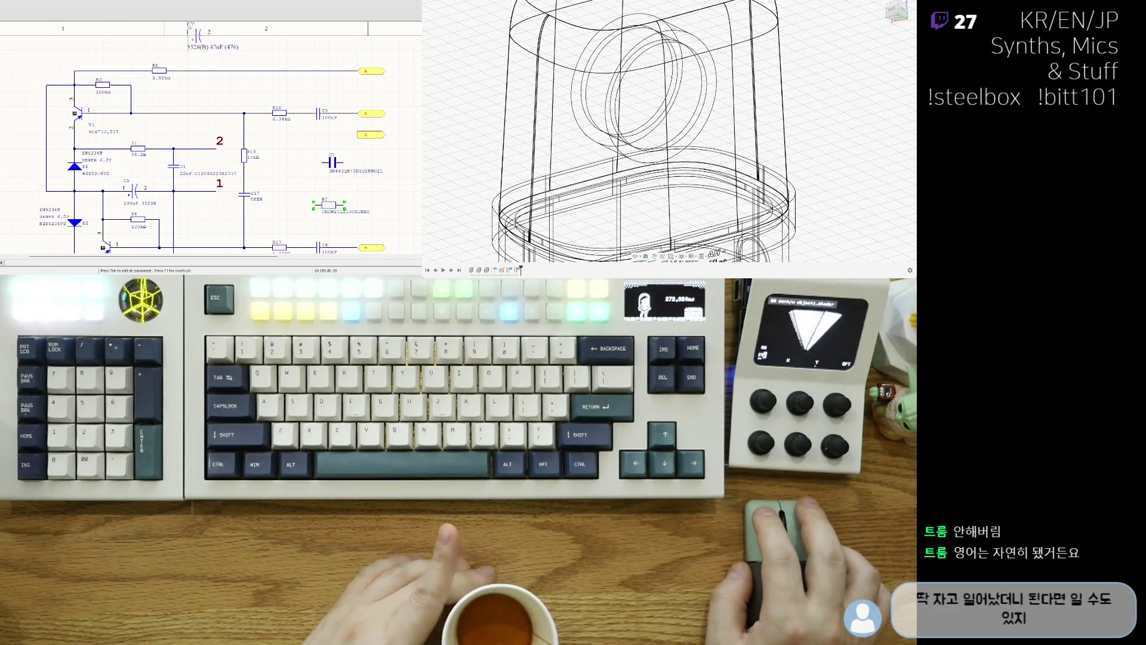
pyautogui.hotkey('ctrl', 'v')
pyautogui.press('Escape')
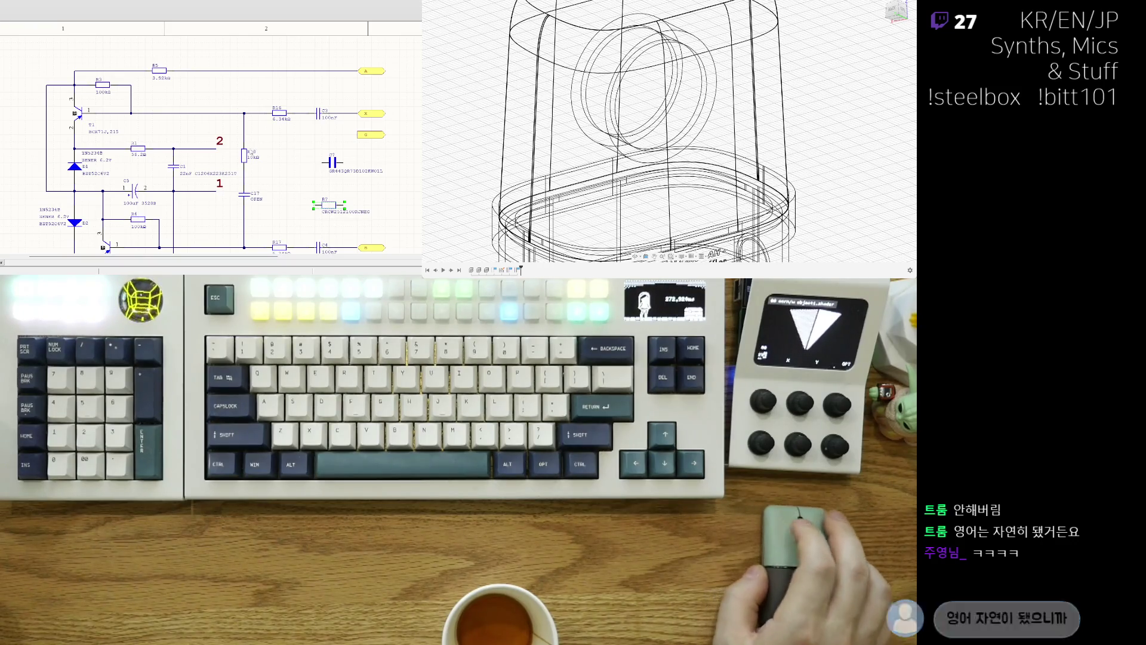
pyautogui.keyDown('ctrl'); pyautogui.scroll(4, 298, 168); pyautogui.keyUp('ctrl')
pyautogui.keyDown('ctrl'); pyautogui.scroll(-3, 298, 167); pyautogui.keyUp('ctrl')
pyautogui.keyDown('ctrl'); pyautogui.scroll(-3, 269, 161); pyautogui.keyUp('ctrl')
pyautogui.keyDown('ctrl'); pyautogui.scroll(2, 183, 139); pyautogui.keyUp('ctrl')
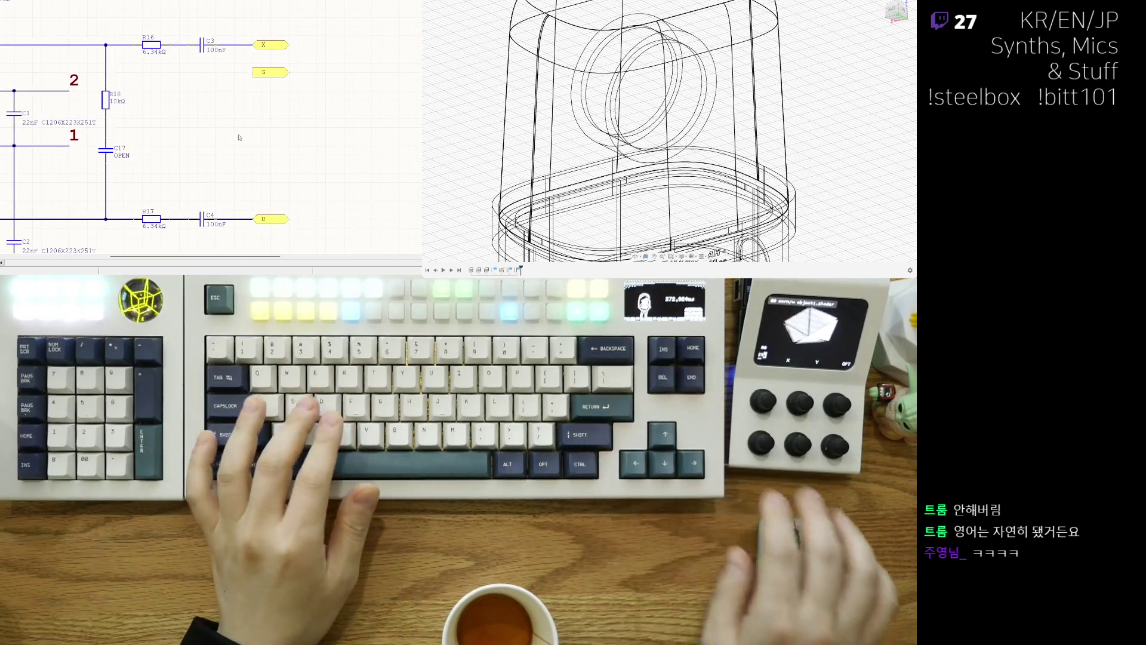
pyautogui.keyDown('shift'); pyautogui.hscroll(-1, 167, 197); pyautogui.keyUp('shift')
pyautogui.keyDown('ctrl'); pyautogui.scroll(-3, 278, 158); pyautogui.keyUp('ctrl')
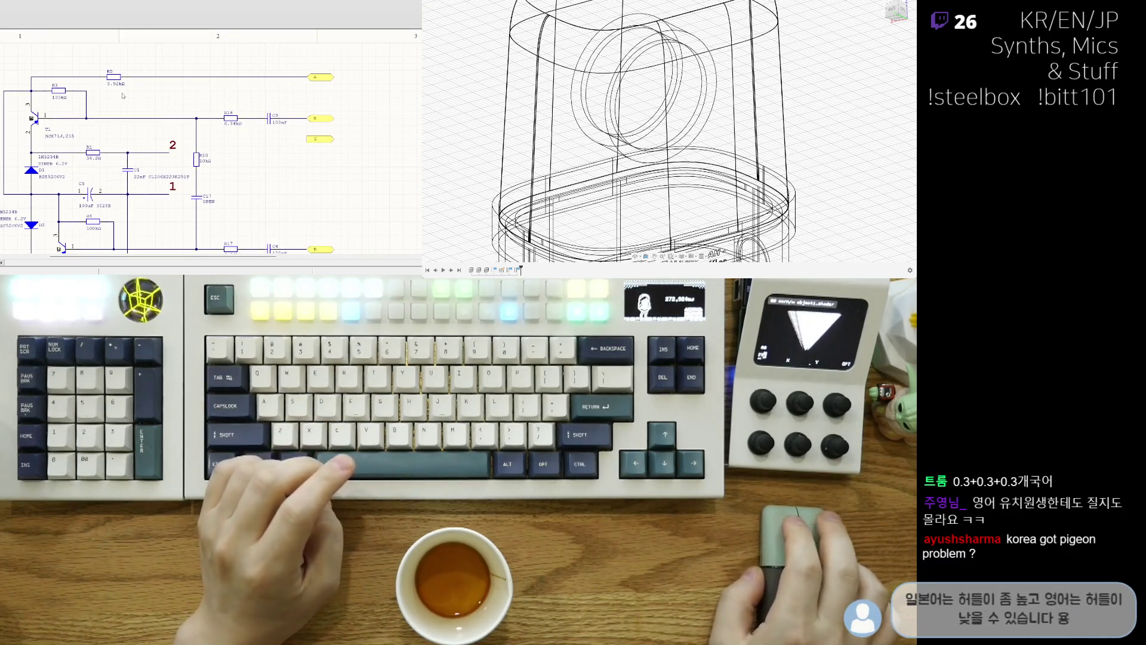
# Move R5 upward and redraw its wire straight across to the top output label.
pyautogui.moveTo(122, 95)
pyautogui.mouseDown()
pyautogui.moveTo(113, 74)
pyautogui.moveTo(59, 71)
pyautogui.mouseUp()
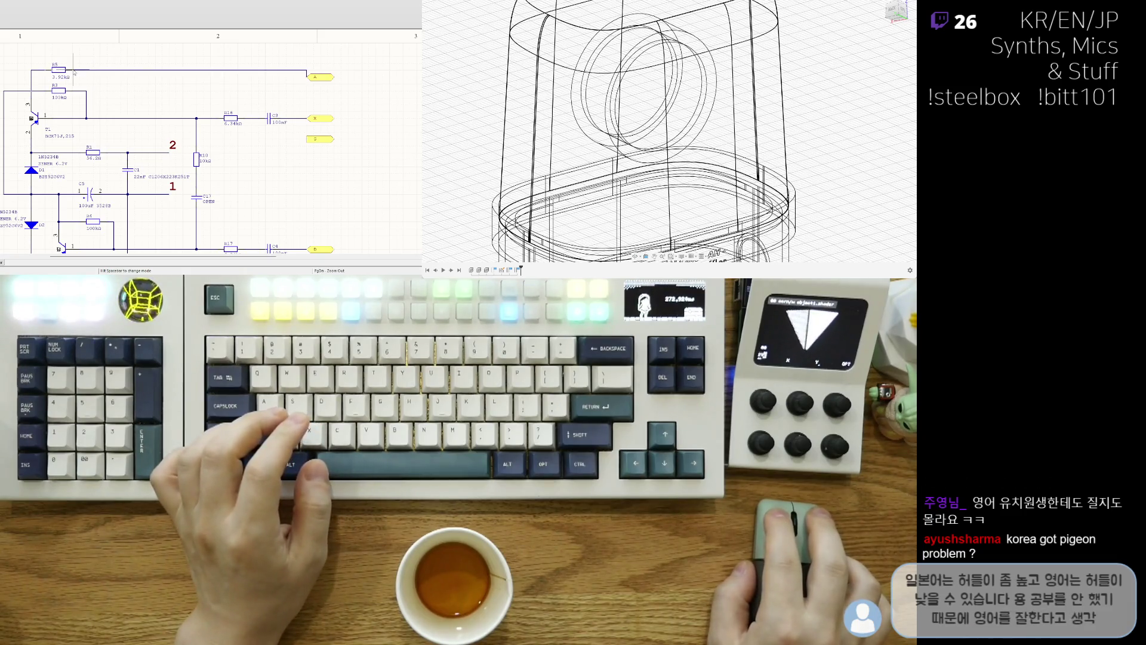
pyautogui.click(326, 68)
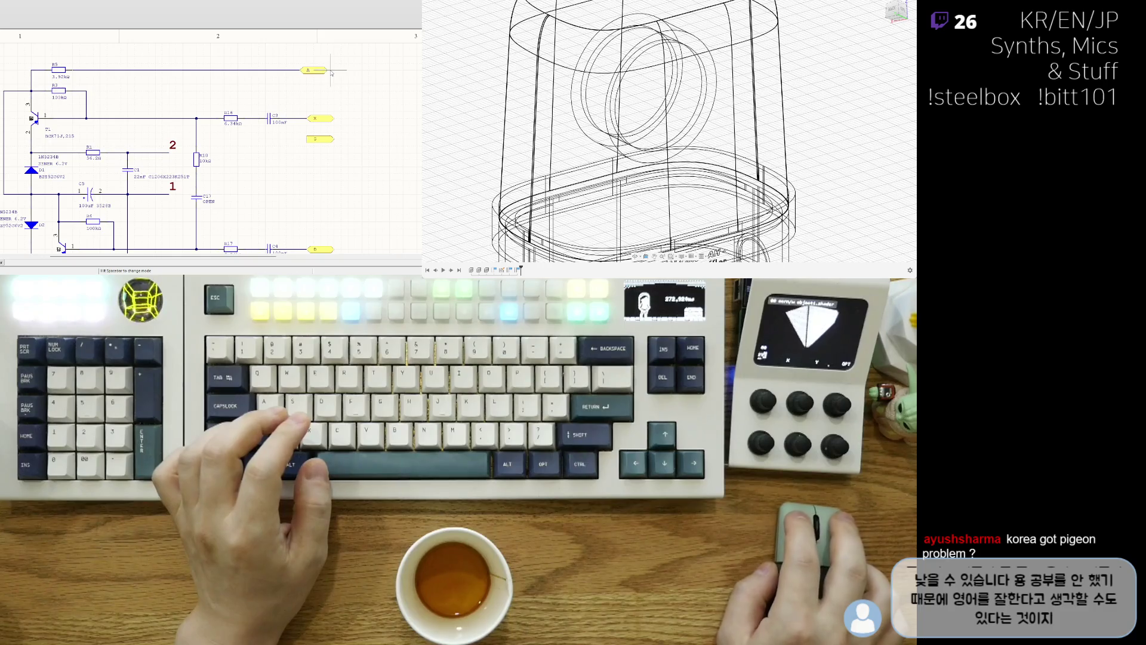
pyautogui.click(334, 70)
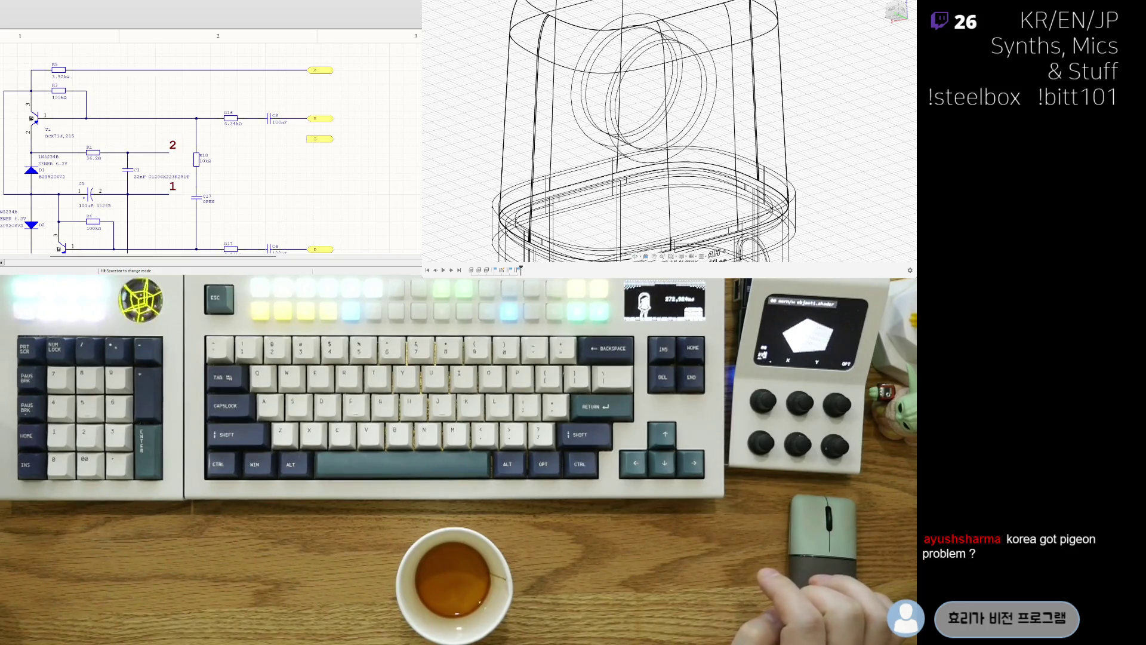
pyautogui.scroll(-2, 204, 123)
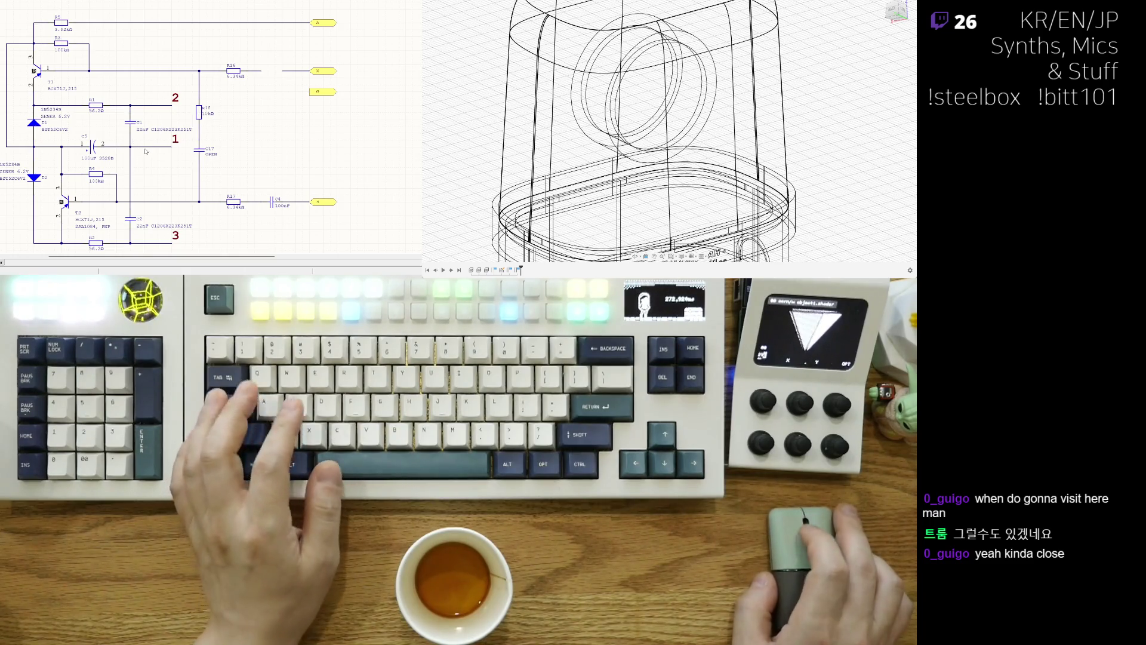
# Paste a capacitor into the gap in the upper output wire before its label.
pyautogui.hotkey('ctrl', 'v')
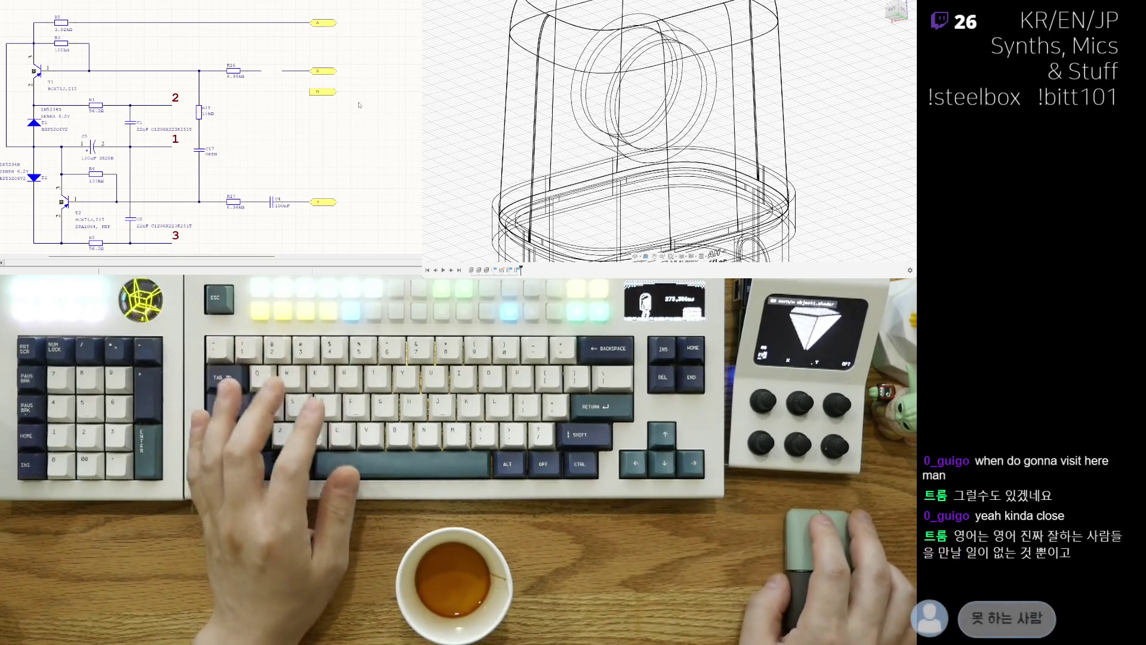
pyautogui.click(271, 69)
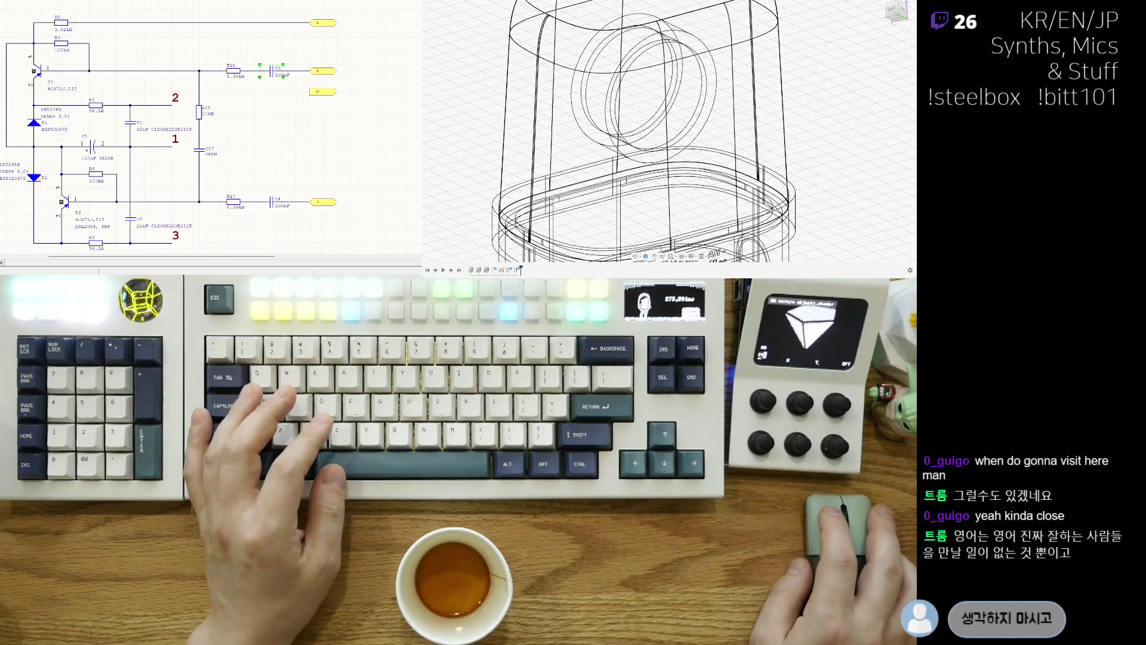